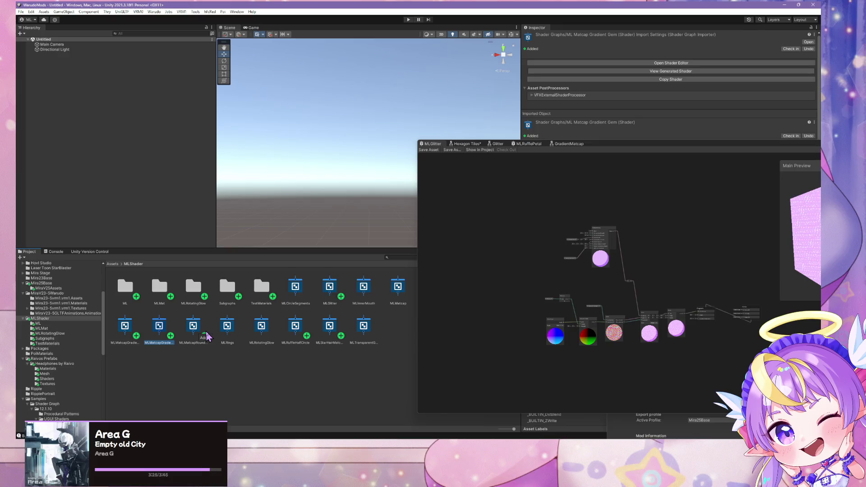
Delete the MLMatcapGradientGem shader graph and open MLMatcapGradient in Shader Graph
{"action": "key", "text": "Delete"}
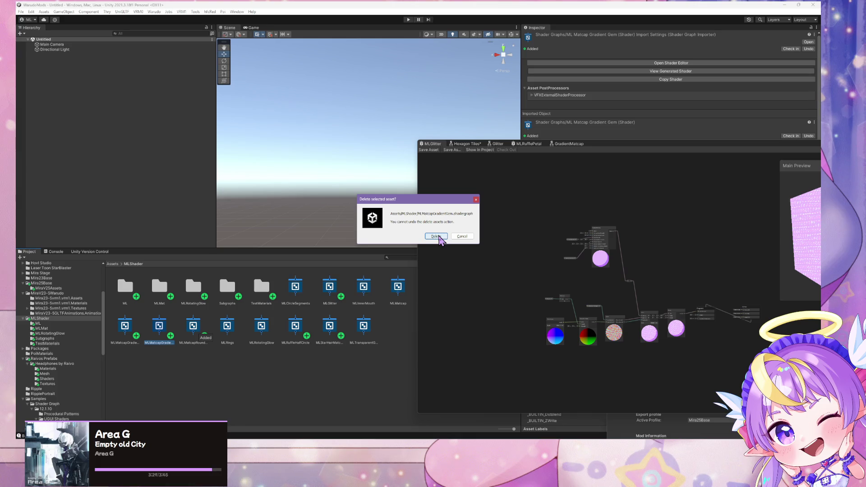
{"action": "left_click", "coordinate": [437, 237]}
{"action": "left_click", "coordinate": [131, 337]}
{"action": "double_click", "coordinate": [125, 332]}
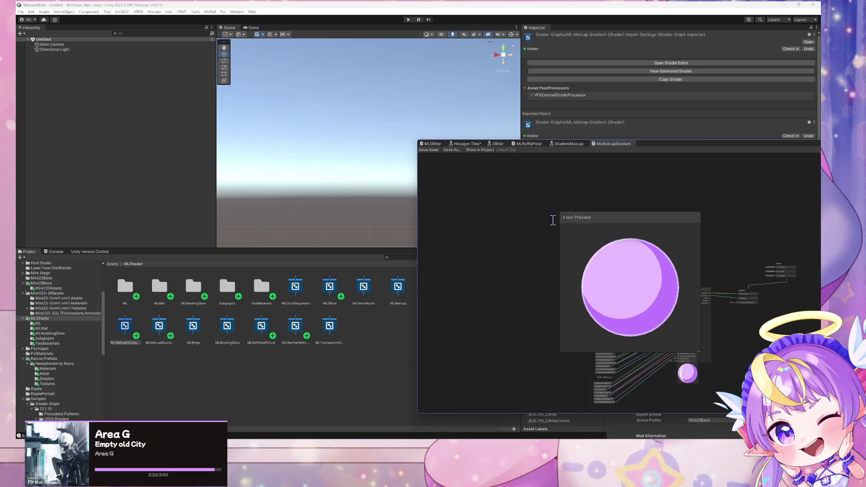
Center the graph window and move the Fragment output node further right
{"action": "left_click_drag", "start_coordinate": [624, 151], "coordinate": [363, 48]}
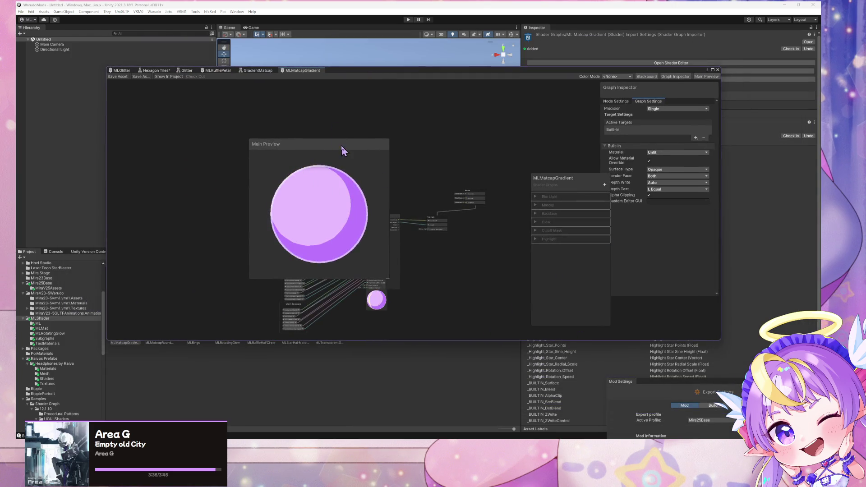
{"action": "scroll", "coordinate": [380, 199], "scroll_direction": "up", "scroll_amount": 5}
{"action": "scroll", "coordinate": [381, 239], "scroll_direction": "up", "scroll_amount": 1}
{"action": "left_click_drag", "start_coordinate": [424, 161], "coordinate": [541, 162]}
{"action": "scroll", "coordinate": [305, 161], "scroll_direction": "down", "scroll_amount": 4}
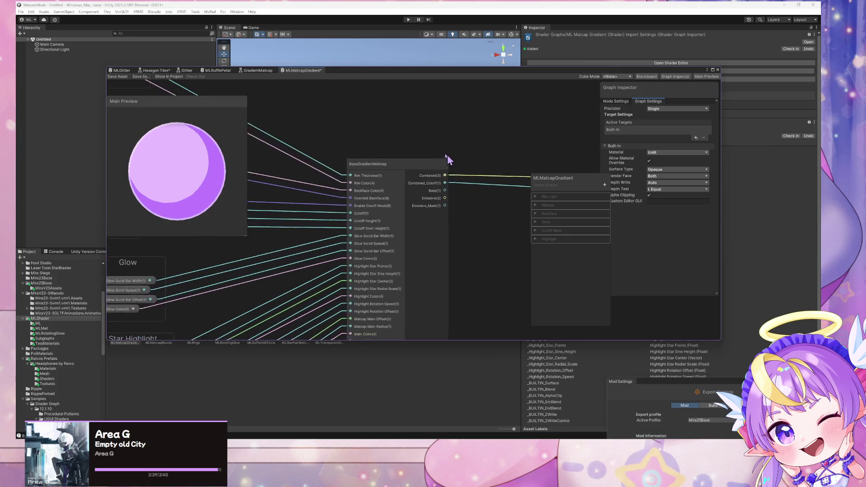
{"action": "scroll", "coordinate": [491, 186], "scroll_direction": "up", "scroll_amount": 2}
{"action": "scroll", "coordinate": [456, 196], "scroll_direction": "up", "scroll_amount": 4}
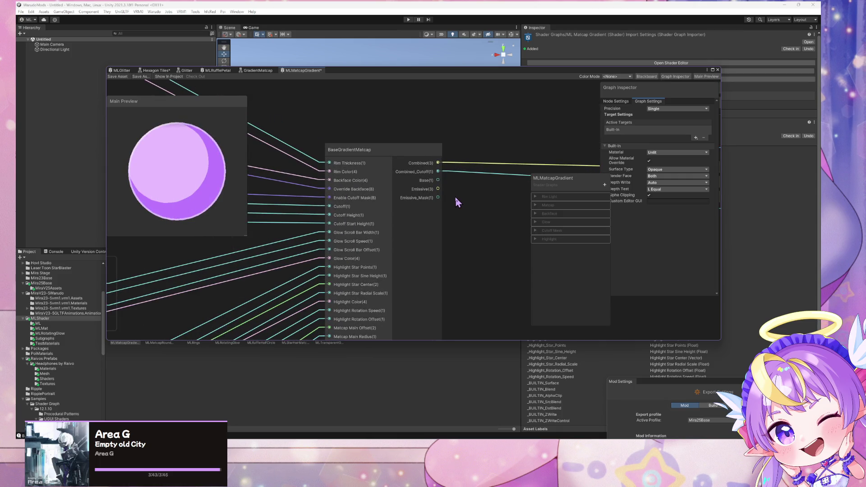
{"action": "mouse_move", "coordinate": [350, 72]}
{"action": "left_mouse_down"}
{"action": "mouse_move", "coordinate": [601, 112]}
{"action": "mouse_move", "coordinate": [588, 87]}
{"action": "mouse_move", "coordinate": [479, 108]}
{"action": "mouse_move", "coordinate": [630, 83]}
{"action": "mouse_move", "coordinate": [554, 95]}
{"action": "mouse_move", "coordinate": [481, 69]}
{"action": "mouse_move", "coordinate": [667, 91]}
{"action": "mouse_move", "coordinate": [529, 80]}
{"action": "mouse_move", "coordinate": [310, 85]}
{"action": "left_mouse_up"}
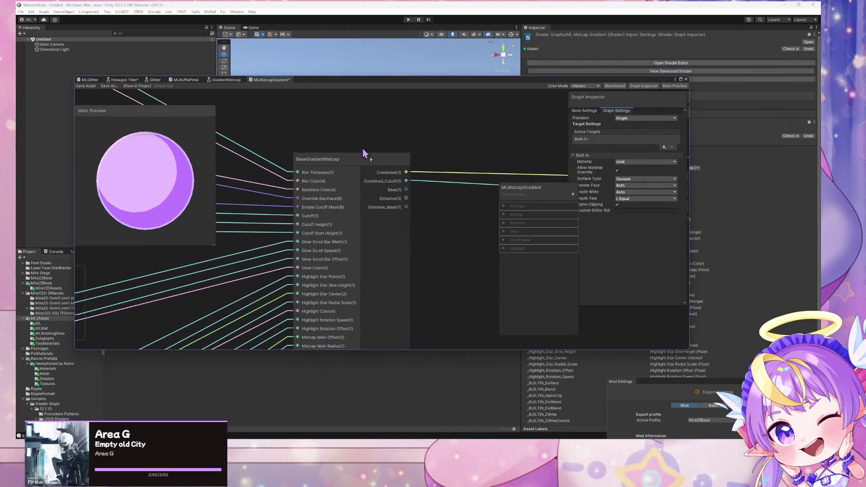
{"action": "key", "text": "space"}
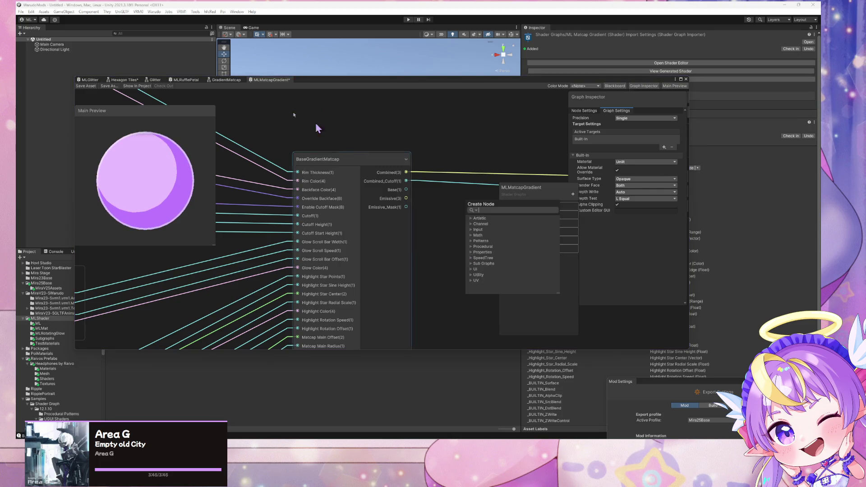
{"action": "left_click", "coordinate": [89, 80]}
{"action": "scroll", "coordinate": [325, 202], "scroll_direction": "up", "scroll_amount": 5}
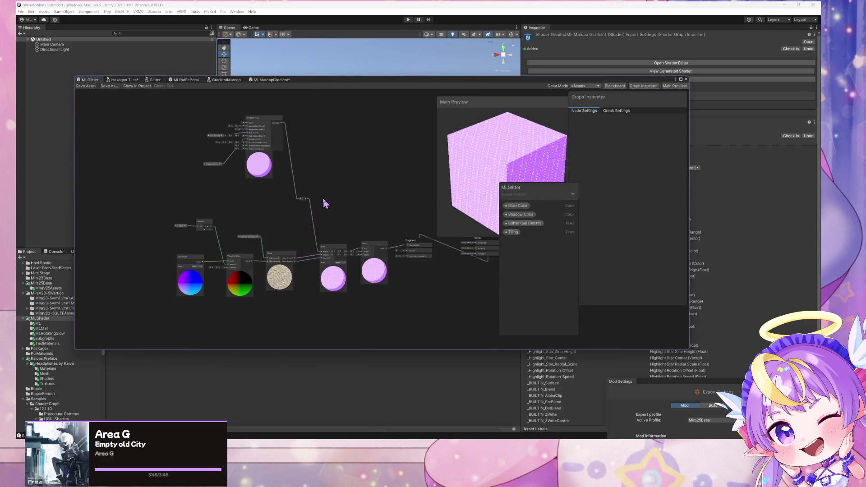
{"action": "mouse_move", "coordinate": [359, 219]}
{"action": "left_mouse_down"}
{"action": "mouse_move", "coordinate": [387, 261]}
{"action": "mouse_move", "coordinate": [364, 166]}
{"action": "mouse_move", "coordinate": [320, 161]}
{"action": "left_mouse_up"}
{"action": "scroll", "coordinate": [320, 161], "scroll_direction": "up", "scroll_amount": 1}
{"action": "scroll", "coordinate": [289, 154], "scroll_direction": "down", "scroll_amount": 2}
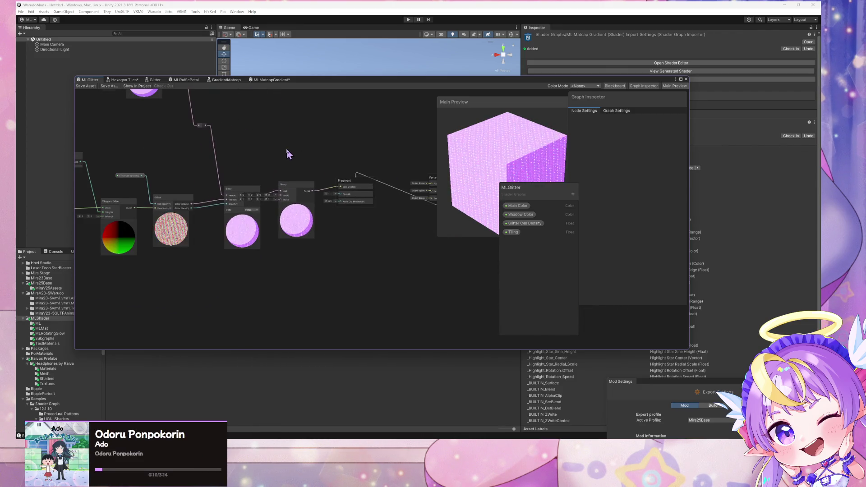
{"action": "mouse_move", "coordinate": [360, 187]}
{"action": "left_mouse_down"}
{"action": "mouse_move", "coordinate": [423, 273]}
{"action": "mouse_move", "coordinate": [456, 254]}
{"action": "left_mouse_up"}
{"action": "left_click_drag", "start_coordinate": [255, 206], "coordinate": [342, 225]}
{"action": "scroll", "coordinate": [353, 286], "scroll_direction": "up", "scroll_amount": 2}
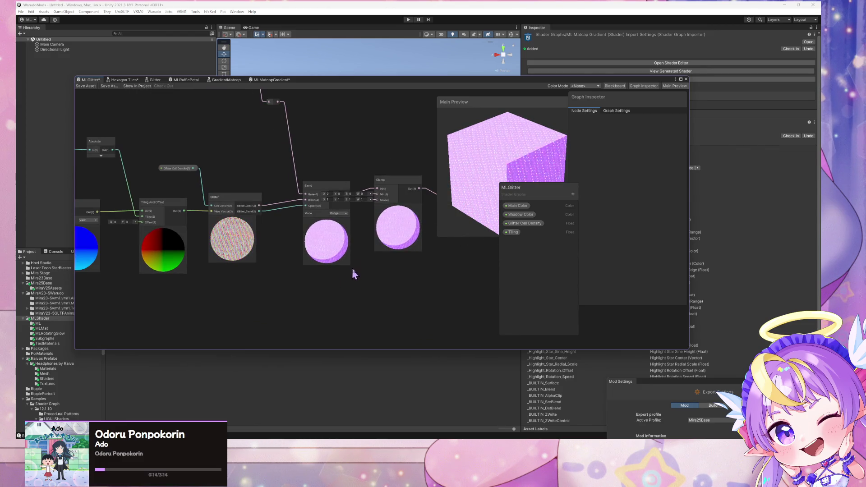
{"action": "left_click_drag", "start_coordinate": [429, 284], "coordinate": [370, 291]}
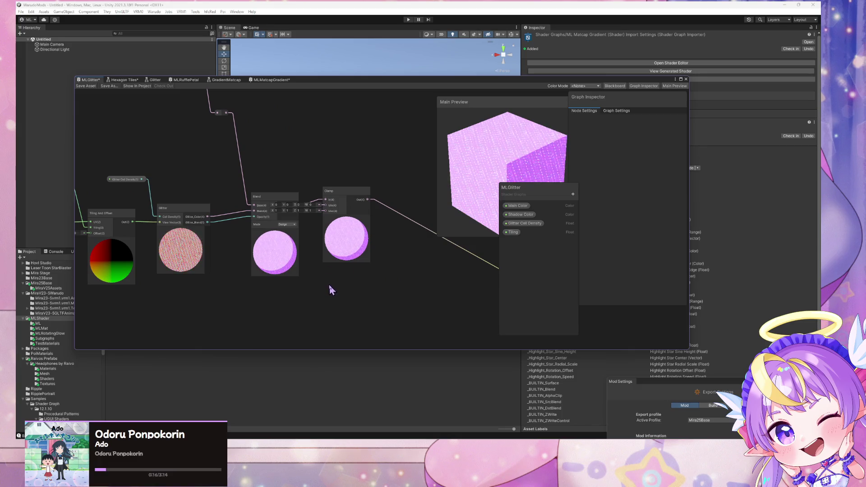
{"action": "scroll", "coordinate": [333, 277], "scroll_direction": "down", "scroll_amount": 2}
{"action": "mouse_move", "coordinate": [180, 204]}
{"action": "left_mouse_down"}
{"action": "mouse_move", "coordinate": [173, 219]}
{"action": "mouse_move", "coordinate": [124, 227]}
{"action": "left_mouse_up"}
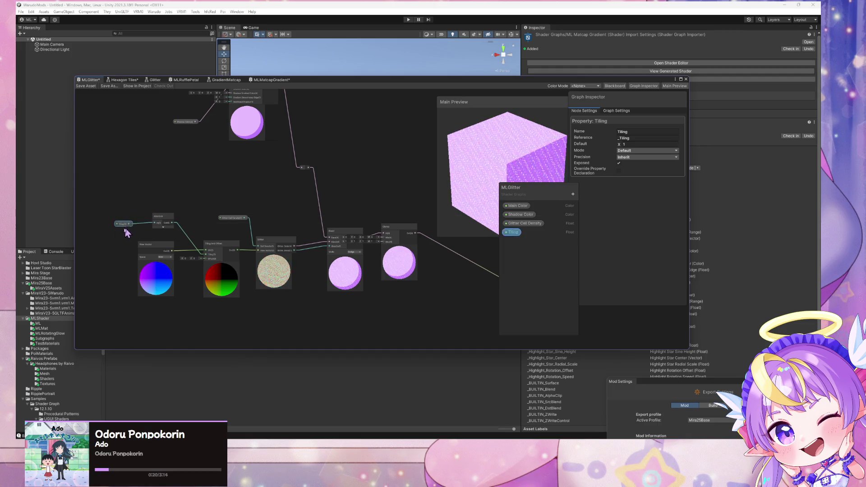
{"action": "scroll", "coordinate": [102, 232], "scroll_direction": "up", "scroll_amount": 3}
{"action": "scroll", "coordinate": [283, 197], "scroll_direction": "down", "scroll_amount": 2}
{"action": "left_click_drag", "start_coordinate": [282, 197], "coordinate": [261, 186]}
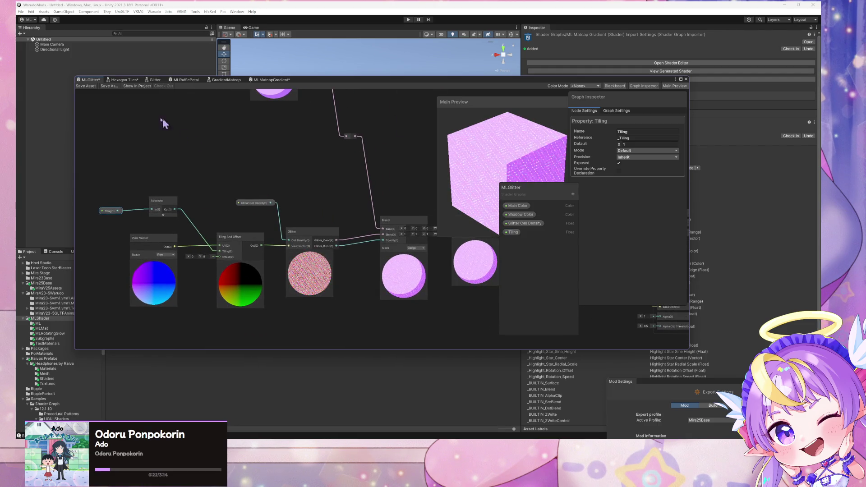
{"action": "left_click", "coordinate": [271, 80]}
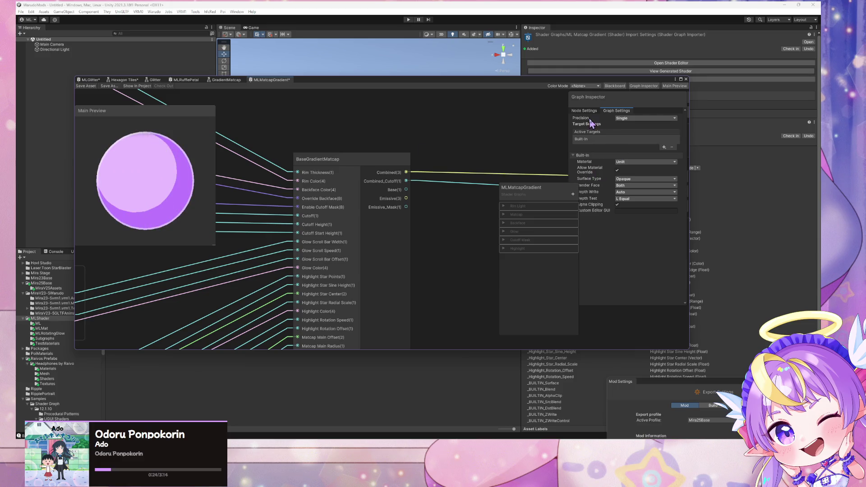
Add a blackboard category named Glitter to MLMatcapGradient, then switch to the MLGlitter graph
{"action": "left_click_drag", "start_coordinate": [574, 201], "coordinate": [578, 165]}
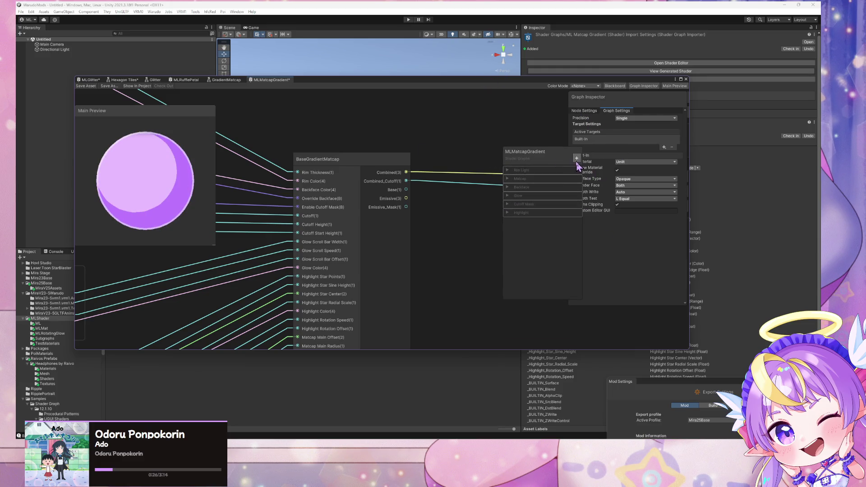
{"action": "left_click", "coordinate": [577, 158]}
{"action": "left_click", "coordinate": [608, 172]}
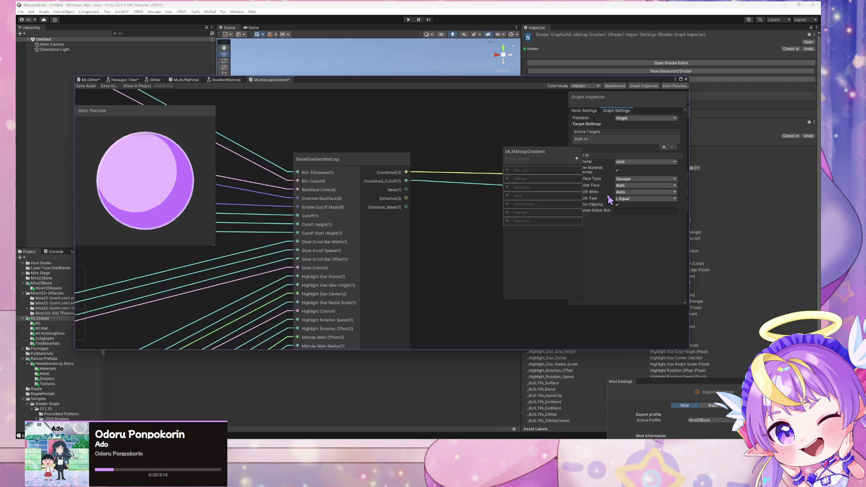
{"action": "double_click", "coordinate": [528, 221]}
{"action": "type", "text": "Glitter"}
{"action": "key", "text": "Return"}
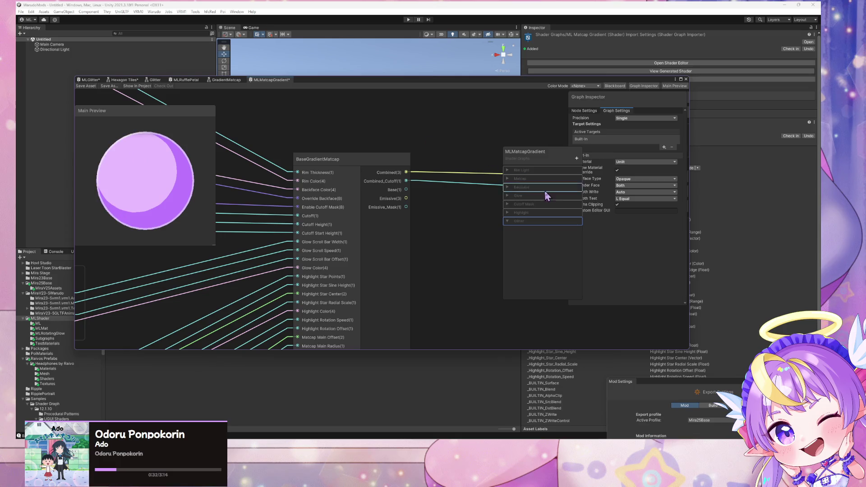
{"action": "mouse_move", "coordinate": [329, 82]}
{"action": "left_mouse_down"}
{"action": "mouse_move", "coordinate": [676, 40]}
{"action": "mouse_move", "coordinate": [636, 62]}
{"action": "mouse_move", "coordinate": [419, 83]}
{"action": "mouse_move", "coordinate": [399, 93]}
{"action": "left_mouse_up"}
{"action": "left_click", "coordinate": [161, 88]}
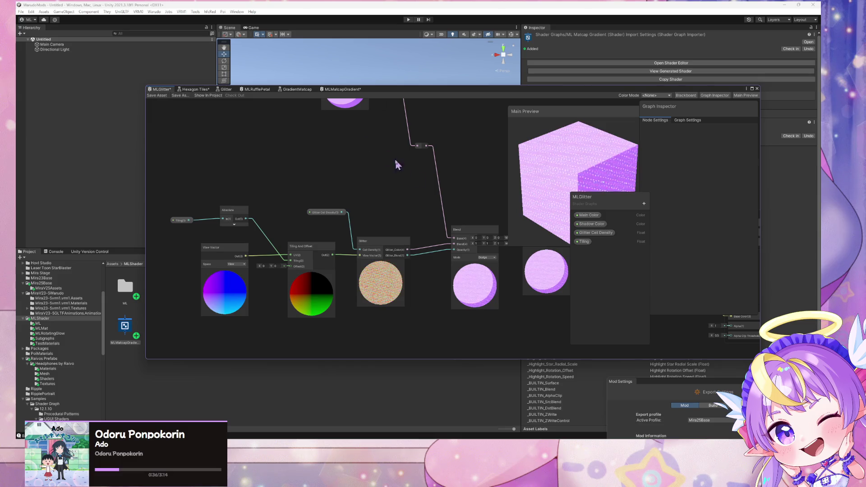
In MLGlitter, select the whole group of glitter nodes including Glitter Cell Density
{"action": "scroll", "coordinate": [481, 174], "scroll_direction": "up", "scroll_amount": 2}
{"action": "left_click_drag", "start_coordinate": [481, 174], "coordinate": [317, 153]}
{"action": "scroll", "coordinate": [375, 156], "scroll_direction": "up", "scroll_amount": 2}
{"action": "scroll", "coordinate": [288, 152], "scroll_direction": "down", "scroll_amount": 4}
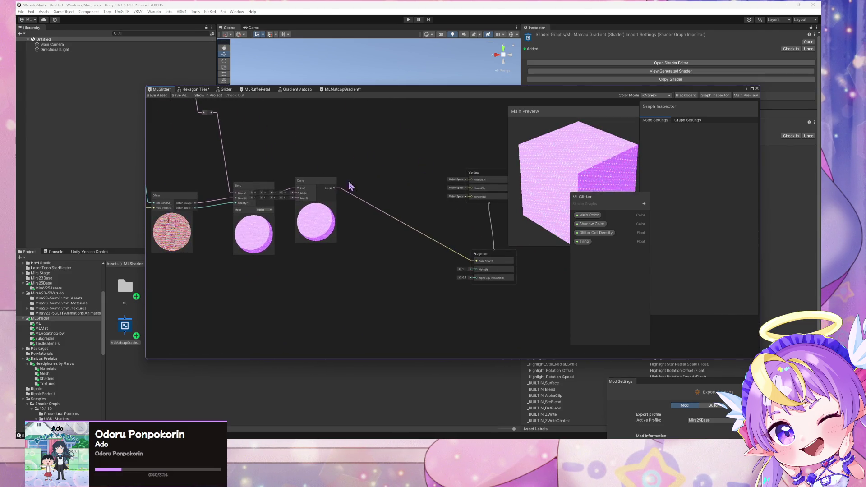
{"action": "left_click_drag", "start_coordinate": [286, 252], "coordinate": [425, 312]}
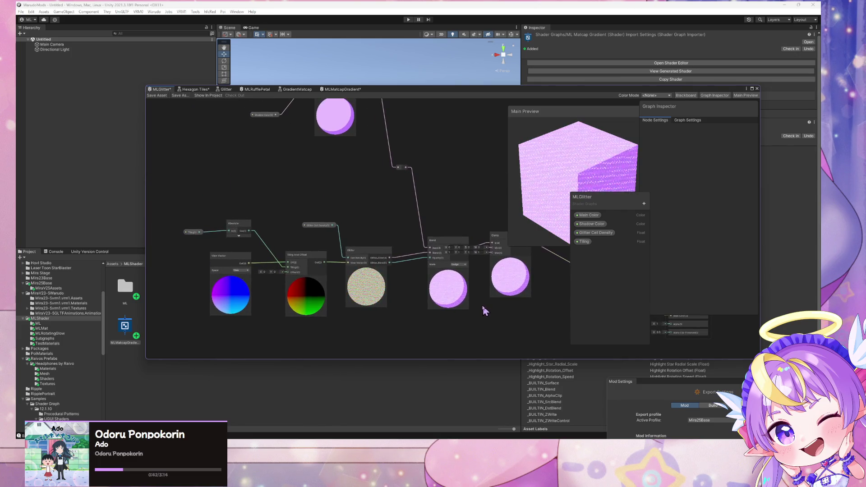
{"action": "left_click_drag", "start_coordinate": [400, 225], "coordinate": [372, 210]}
{"action": "left_click", "coordinate": [291, 210]}
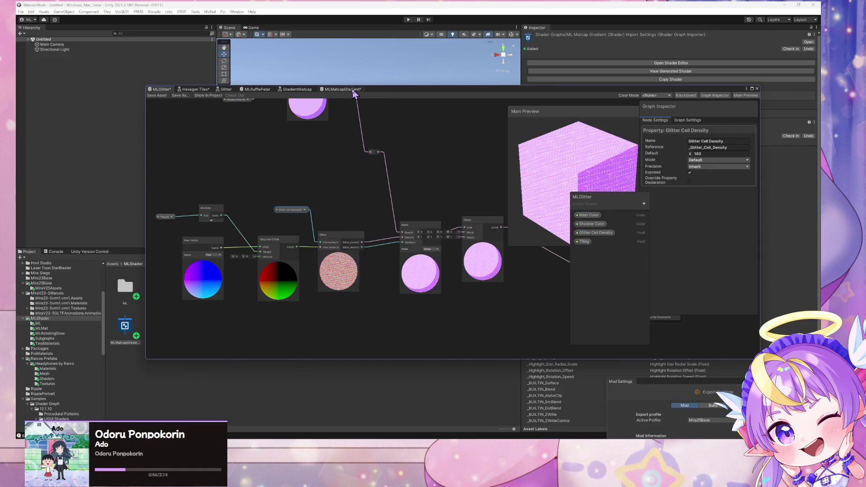
{"action": "scroll", "coordinate": [348, 270], "scroll_direction": "down", "scroll_amount": 3}
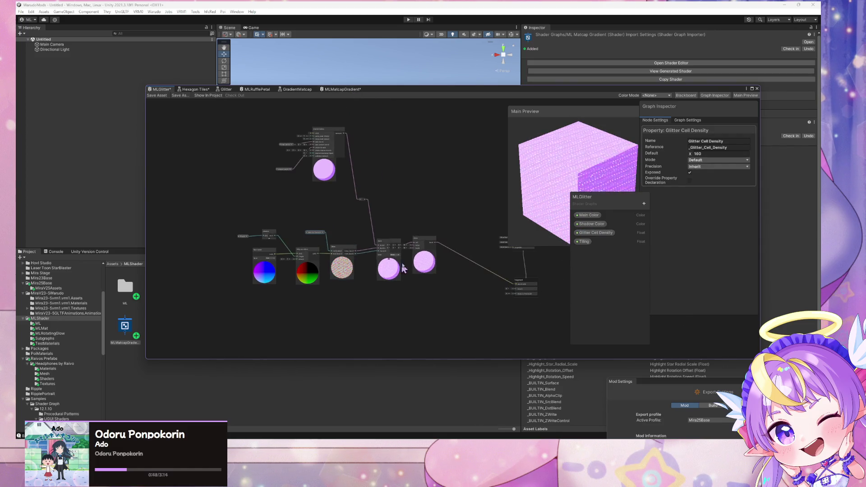
{"action": "left_click_drag", "start_coordinate": [475, 336], "coordinate": [202, 225]}
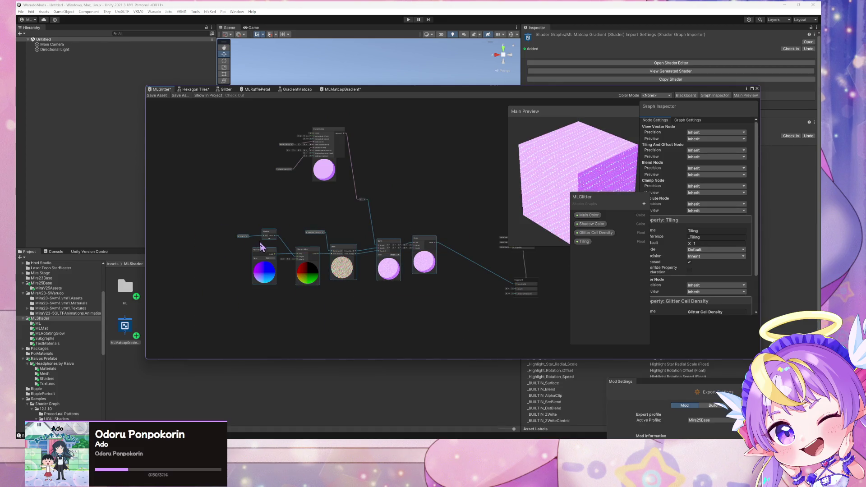
Paste the copied glitter nodes into MLMatcapGradient, with the Fragment node shifted right
{"action": "left_click", "coordinate": [342, 89]}
{"action": "scroll", "coordinate": [354, 154], "scroll_direction": "down", "scroll_amount": 5}
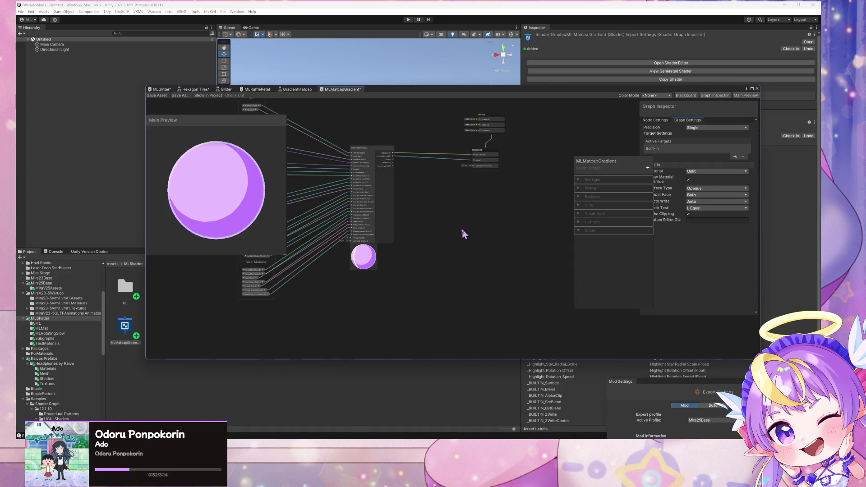
{"action": "left_click_drag", "start_coordinate": [425, 133], "coordinate": [559, 167]}
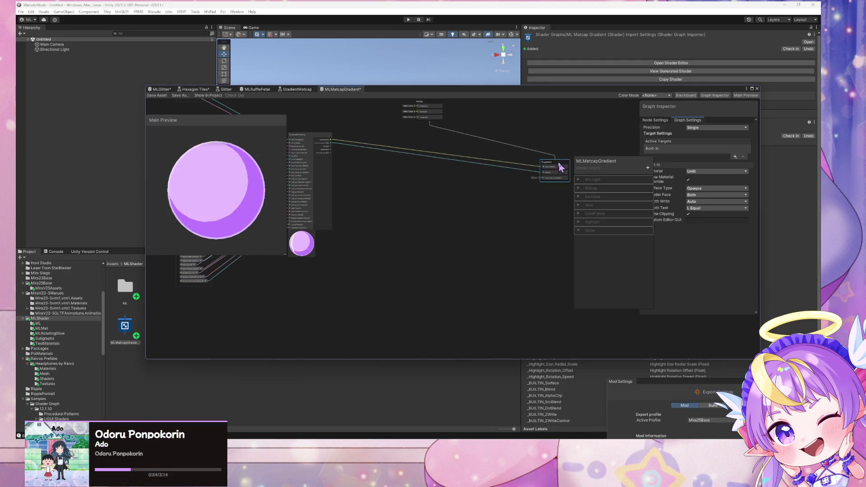
{"action": "key", "text": "ctrl+v"}
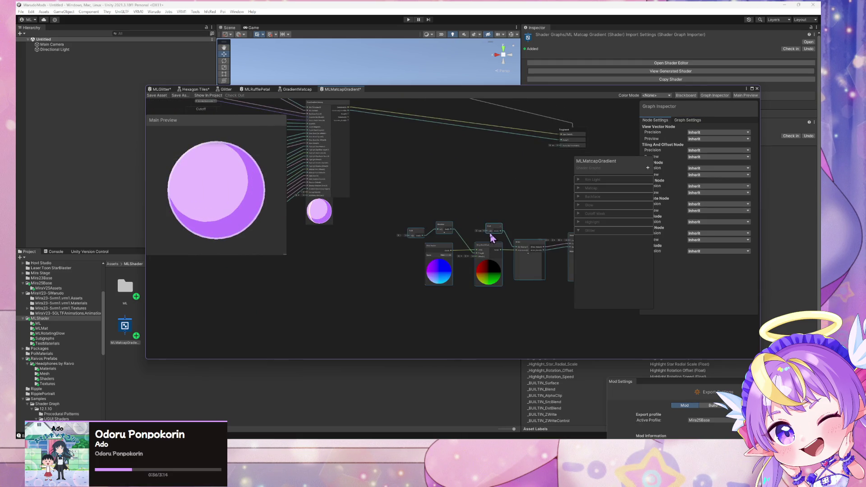
{"action": "left_click_drag", "start_coordinate": [524, 238], "coordinate": [431, 237]}
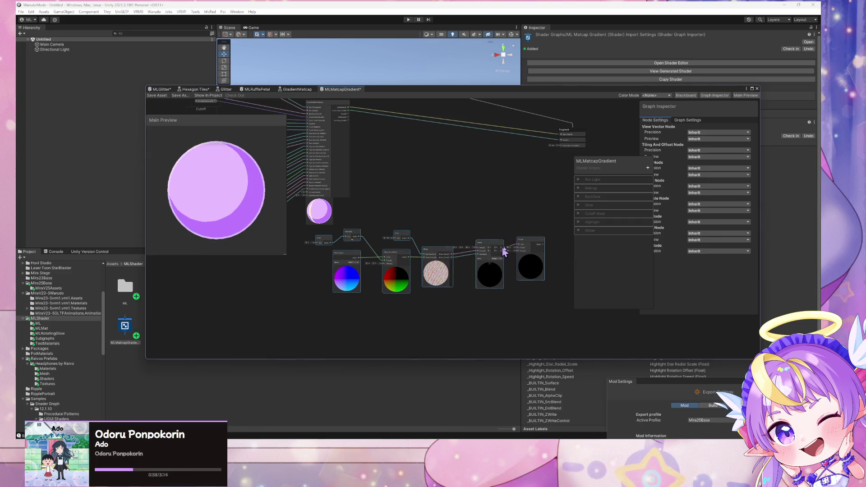
{"action": "left_click_drag", "start_coordinate": [534, 238], "coordinate": [575, 171]}
{"action": "scroll", "coordinate": [494, 189], "scroll_direction": "up", "scroll_amount": 5}
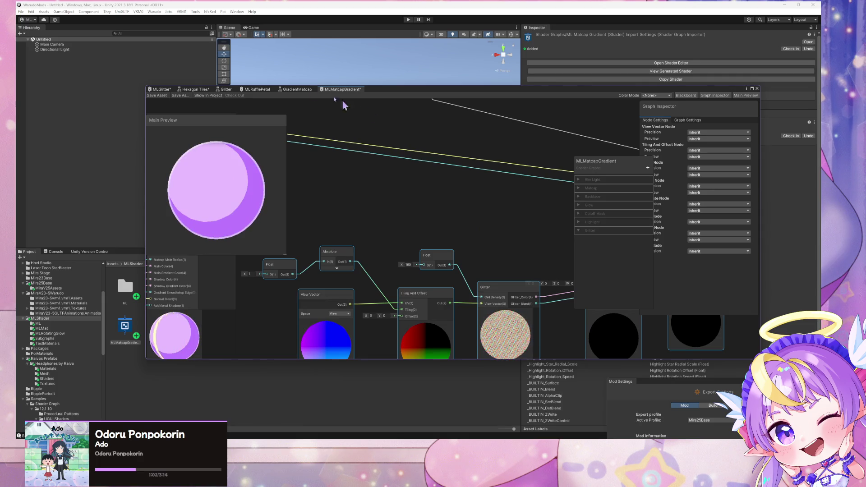
Back in MLMatcapGradient, select the pasted Float node that feeds Absolute
{"action": "left_click", "coordinate": [161, 89]}
{"action": "scroll", "coordinate": [244, 182], "scroll_direction": "up", "scroll_amount": 3}
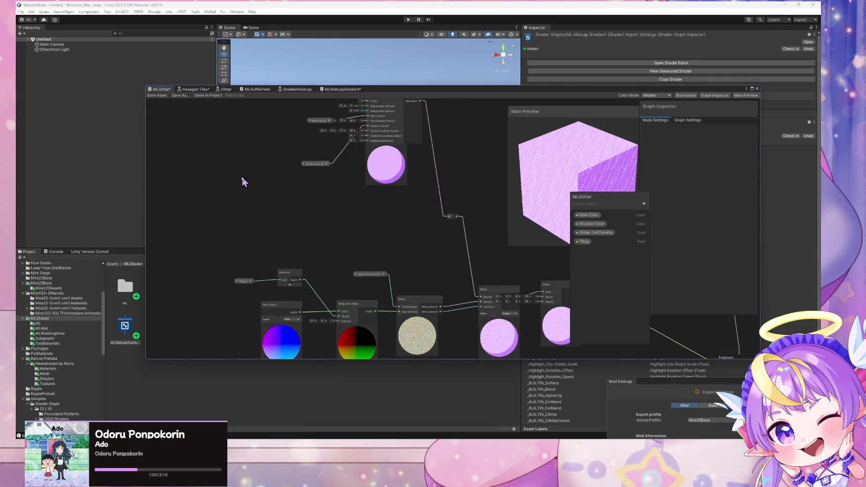
{"action": "left_click", "coordinate": [341, 89]}
{"action": "left_click", "coordinate": [283, 272]}
{"action": "right_click", "coordinate": [281, 270]}
Convert the Float node to a property, move it into Glitter and name it Glitter Tiling
{"action": "mouse_move", "coordinate": [337, 339]}
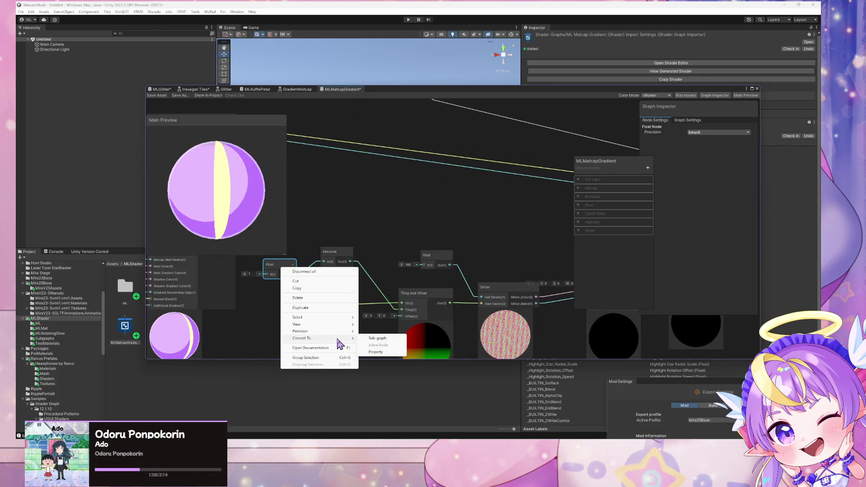
{"action": "left_click", "coordinate": [378, 352]}
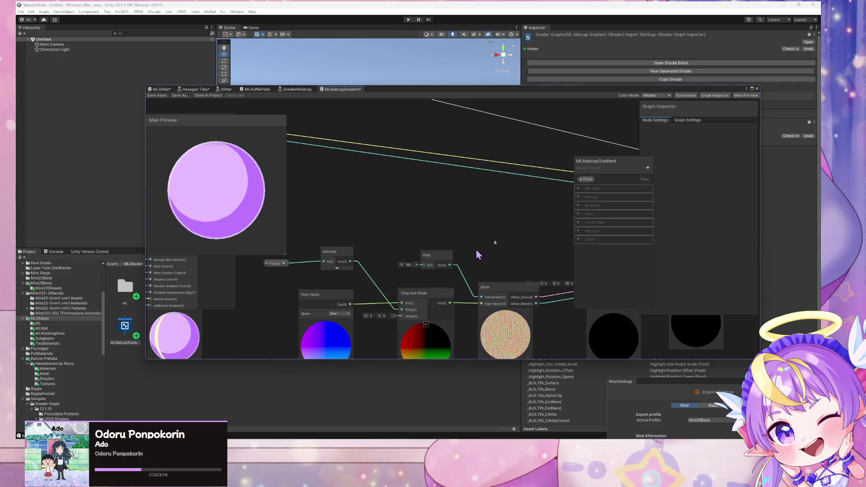
{"action": "mouse_move", "coordinate": [590, 180]}
{"action": "left_mouse_down"}
{"action": "mouse_move", "coordinate": [594, 314]}
{"action": "mouse_move", "coordinate": [592, 244]}
{"action": "left_mouse_up"}
{"action": "double_click", "coordinate": [589, 240]}
{"action": "type", "text": "Glitter Tilin"}
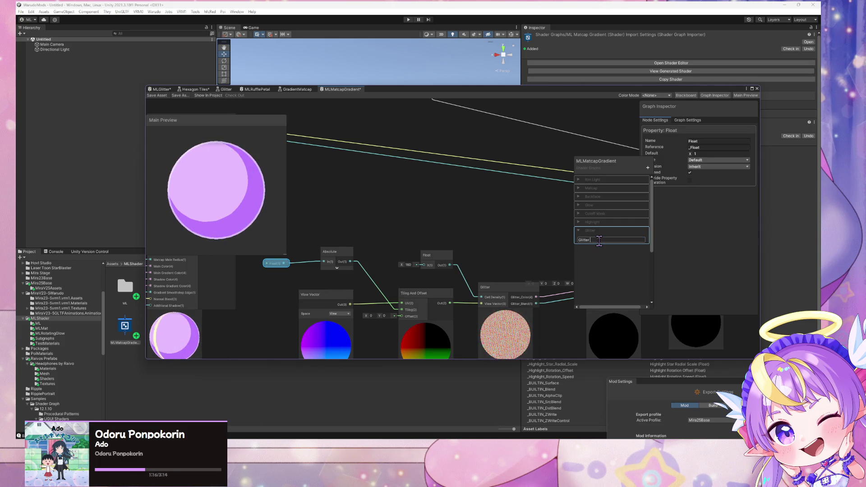
{"action": "type", "text": "g"}
{"action": "key", "text": "Return"}
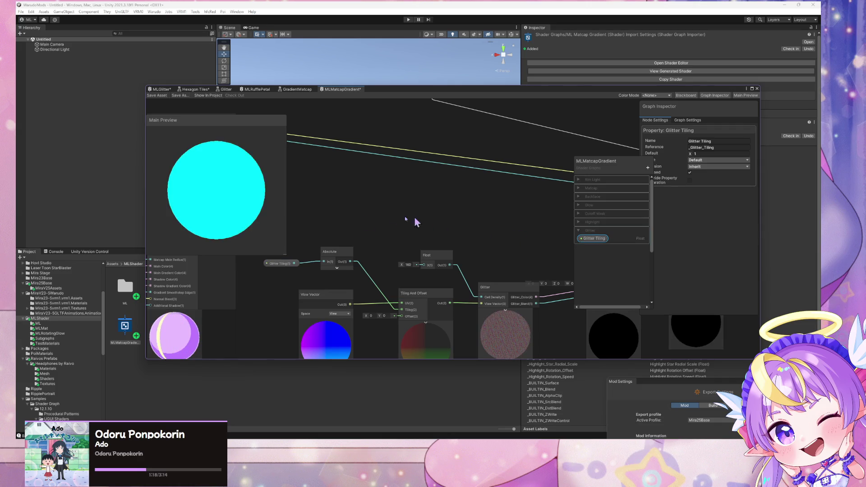
{"action": "scroll", "coordinate": [412, 221], "scroll_direction": "down", "scroll_amount": 3}
{"action": "left_click_drag", "start_coordinate": [441, 220], "coordinate": [435, 218]}
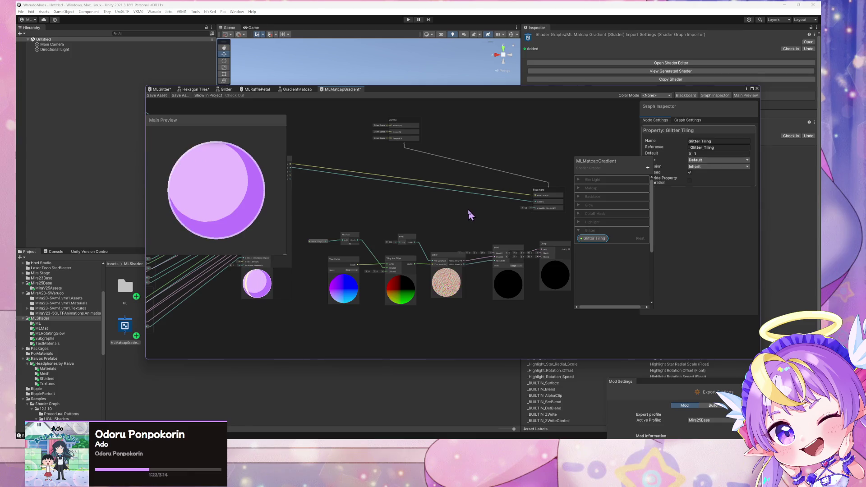
Rearrange the Blend and Clamp nodes to make room for new nodes
{"action": "scroll", "coordinate": [466, 209], "scroll_direction": "up", "scroll_amount": 2}
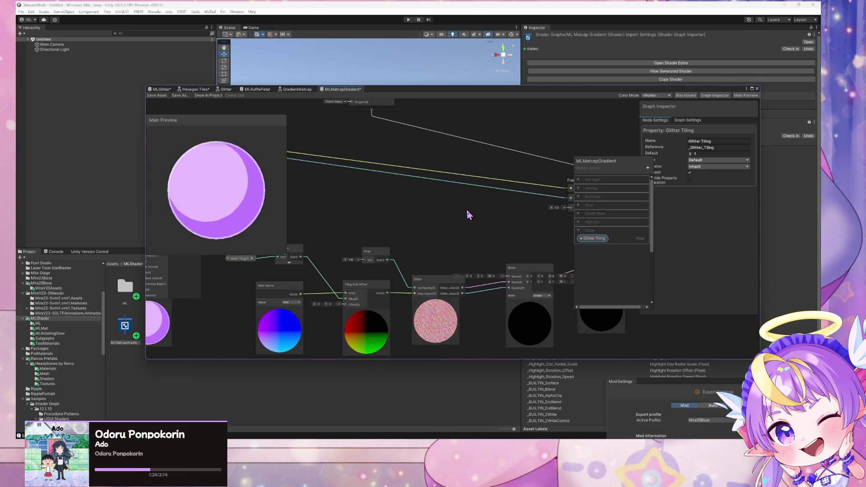
{"action": "scroll", "coordinate": [467, 210], "scroll_direction": "down", "scroll_amount": 1}
{"action": "scroll", "coordinate": [477, 215], "scroll_direction": "up", "scroll_amount": 1}
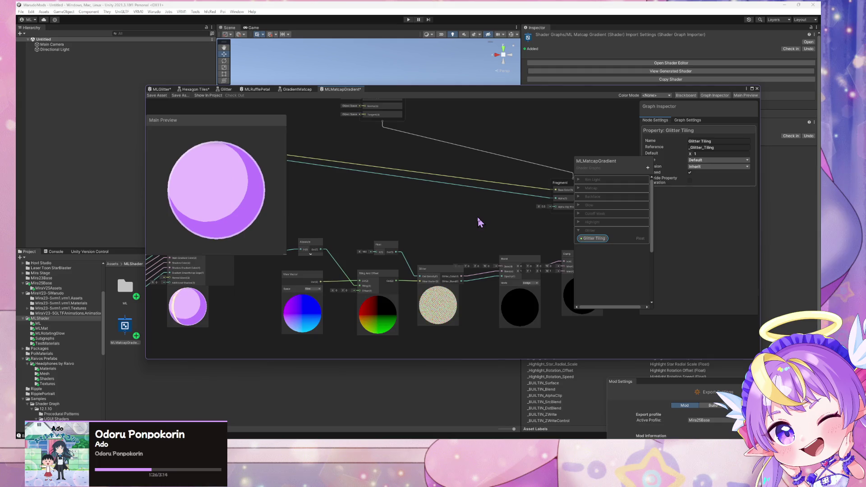
{"action": "left_click_drag", "start_coordinate": [477, 215], "coordinate": [385, 218]}
{"action": "left_click_drag", "start_coordinate": [424, 254], "coordinate": [412, 239]}
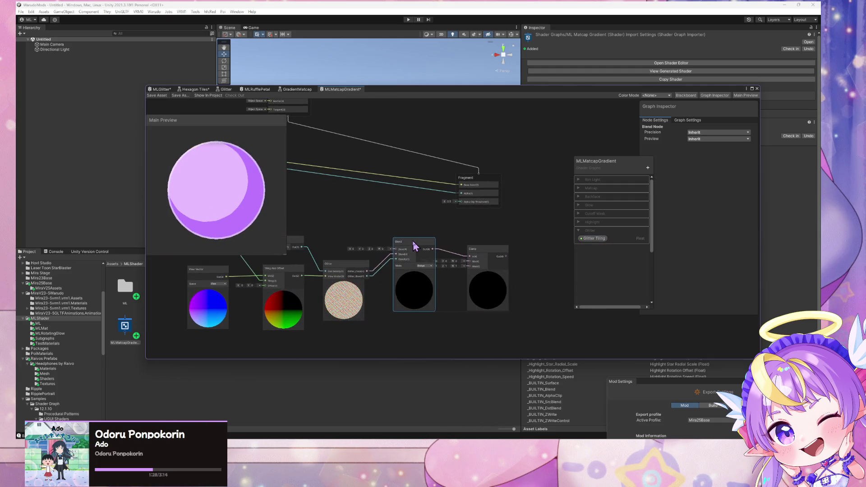
{"action": "left_click_drag", "start_coordinate": [481, 256], "coordinate": [492, 251]}
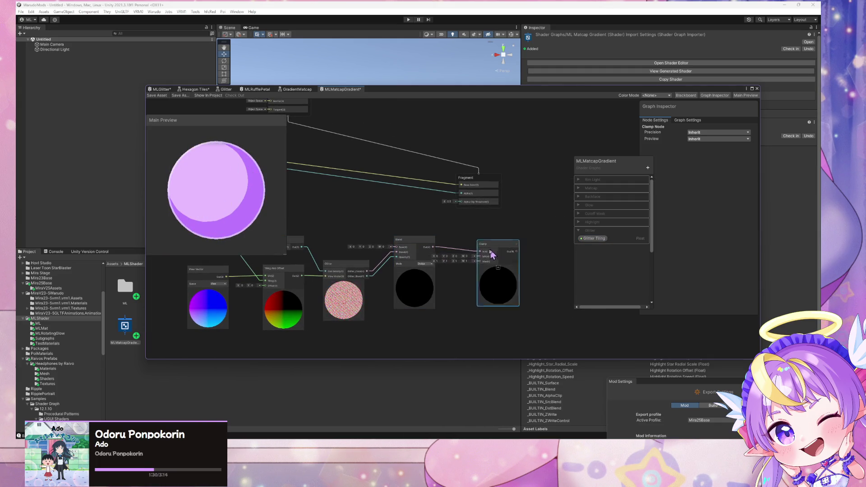
{"action": "left_click", "coordinate": [474, 315]}
Add a Float node and an Absolute node, wired into Clamp's Max input
{"action": "key", "text": "space"}
{"action": "type", "text": "float"}
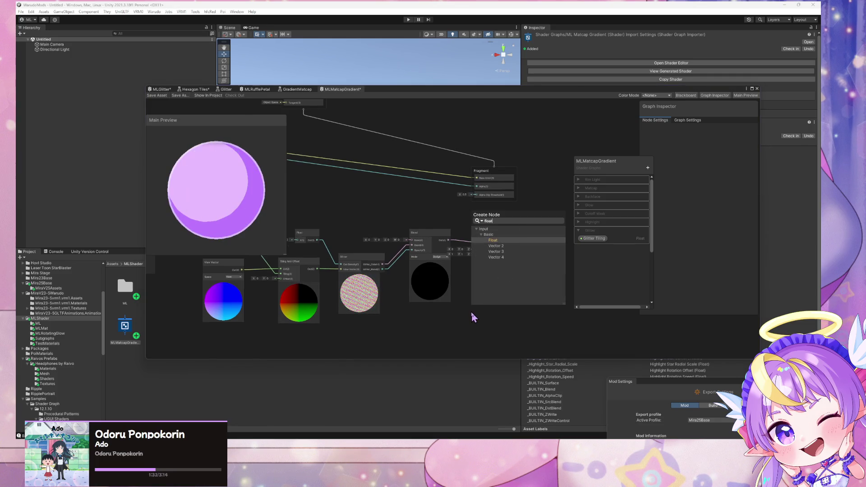
{"action": "key", "text": "Return"}
{"action": "left_click_drag", "start_coordinate": [480, 331], "coordinate": [434, 318]}
{"action": "key", "text": "space"}
{"action": "type", "text": "ab"}
{"action": "key", "text": "Return"}
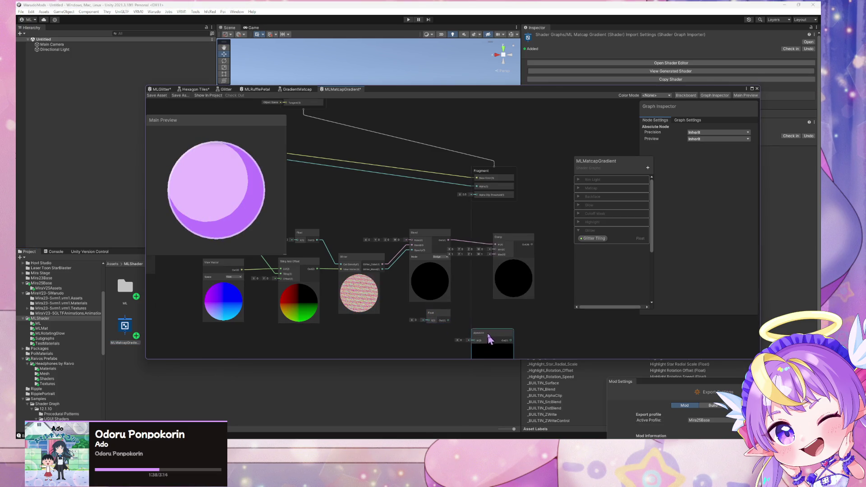
{"action": "mouse_move", "coordinate": [449, 317]}
{"action": "left_mouse_down"}
{"action": "mouse_move", "coordinate": [501, 311]}
{"action": "mouse_move", "coordinate": [495, 252]}
{"action": "mouse_move", "coordinate": [558, 247]}
{"action": "left_mouse_up"}
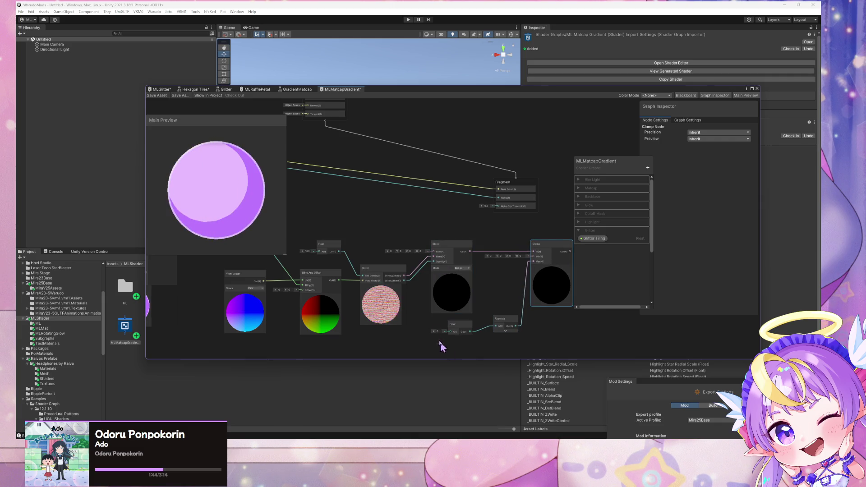
Convert the new Float node into a blackboard property
{"action": "mouse_move", "coordinate": [382, 292]}
{"action": "left_mouse_down"}
{"action": "mouse_move", "coordinate": [442, 294]}
{"action": "mouse_move", "coordinate": [451, 309]}
{"action": "mouse_move", "coordinate": [435, 278]}
{"action": "left_mouse_up"}
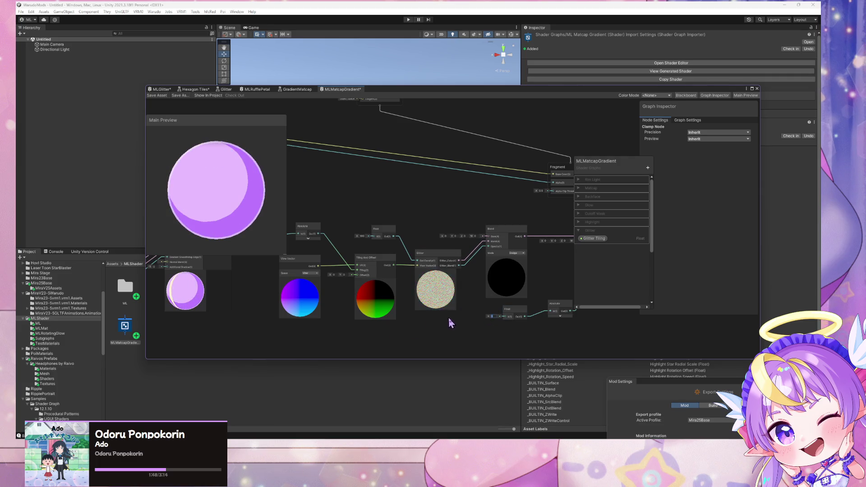
{"action": "left_click_drag", "start_coordinate": [511, 311], "coordinate": [490, 318]}
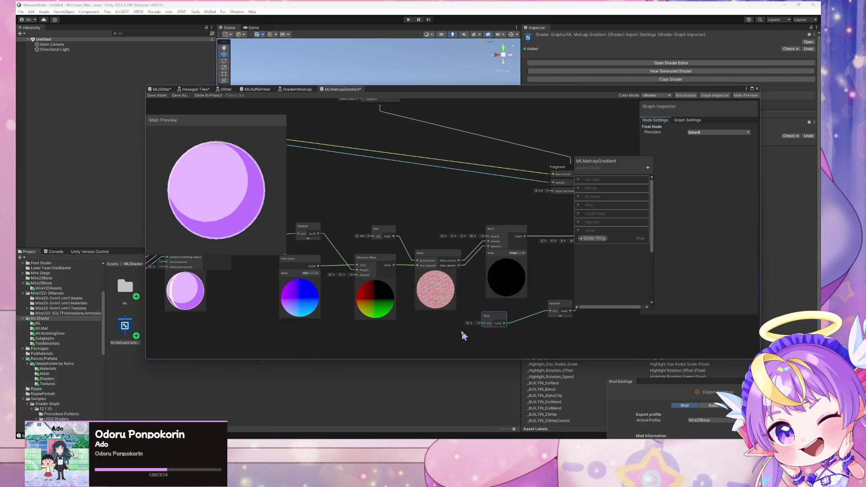
{"action": "right_click", "coordinate": [495, 318]}
{"action": "mouse_move", "coordinate": [519, 387]}
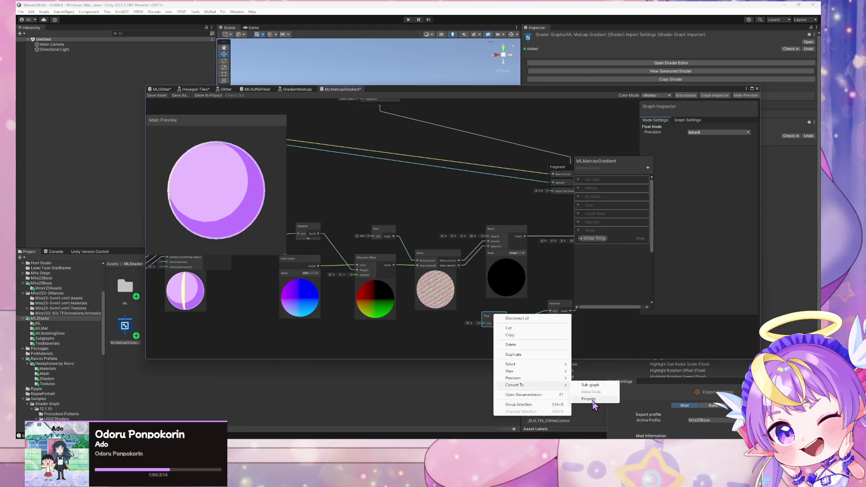
{"action": "left_click", "coordinate": [468, 351]}
{"action": "left_click_drag", "start_coordinate": [465, 323], "coordinate": [456, 319]}
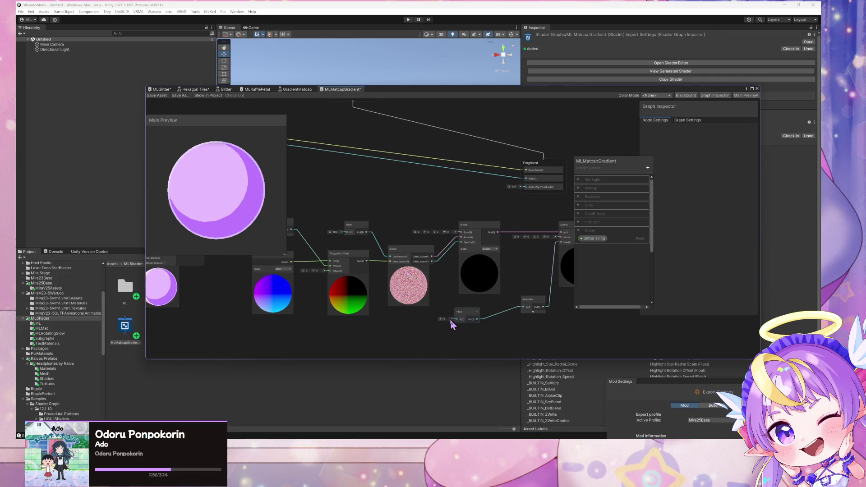
{"action": "right_click", "coordinate": [467, 321]}
{"action": "mouse_move", "coordinate": [509, 391]}
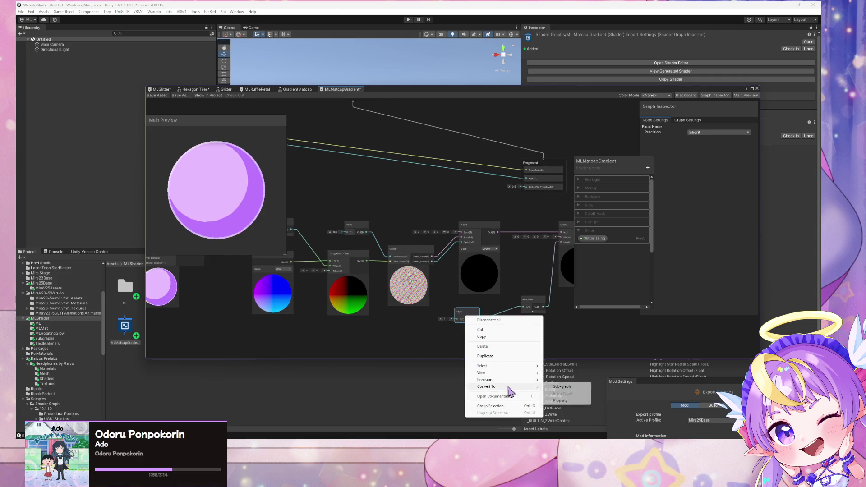
{"action": "left_click", "coordinate": [567, 401]}
Rename the property Glitter Max Intensity and move it into the Glitter category
{"action": "double_click", "coordinate": [587, 179]}
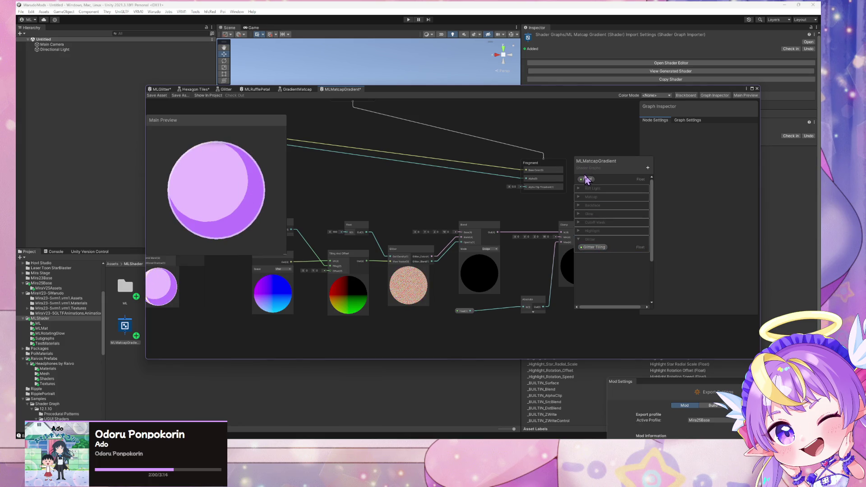
{"action": "type", "text": "Glitter M"}
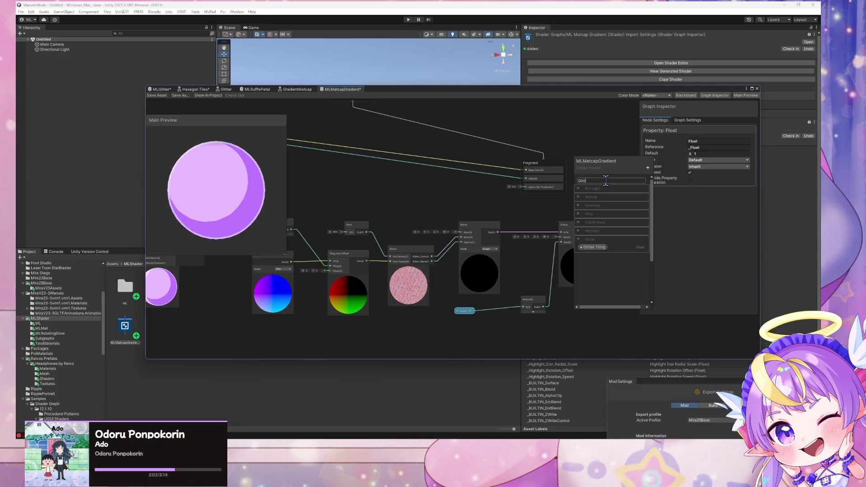
{"action": "key", "text": "BackSpace"}
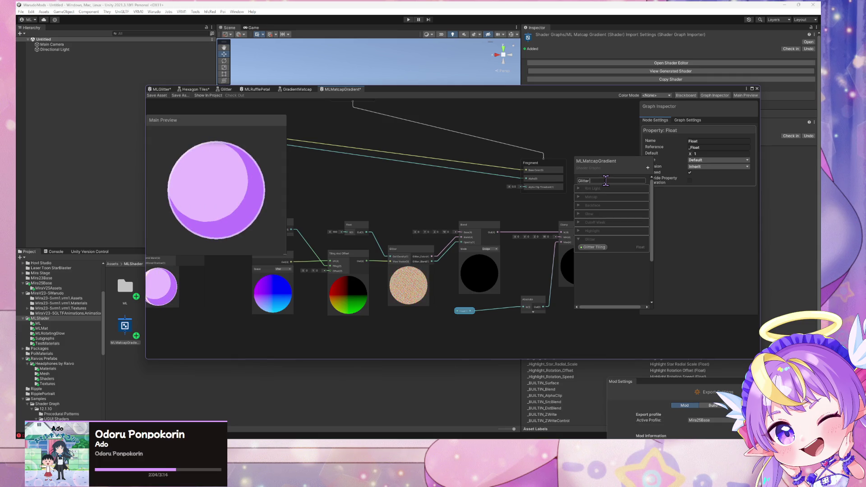
{"action": "type", "text": " Max"}
{"action": "type", "text": " Intens"}
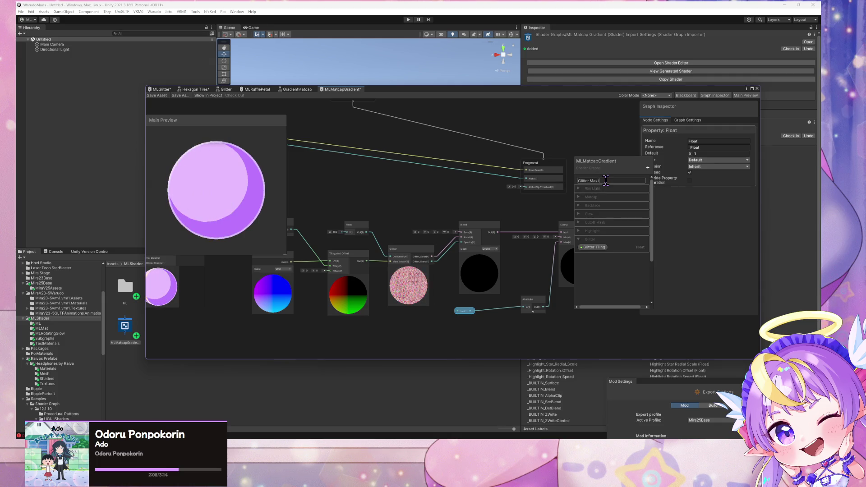
{"action": "type", "text": "ity"}
{"action": "key", "text": "Return"}
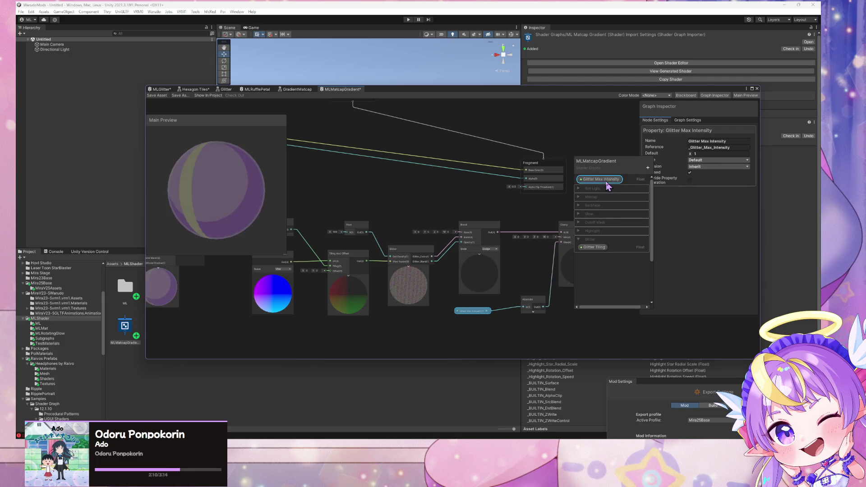
{"action": "left_click_drag", "start_coordinate": [600, 184], "coordinate": [597, 255]}
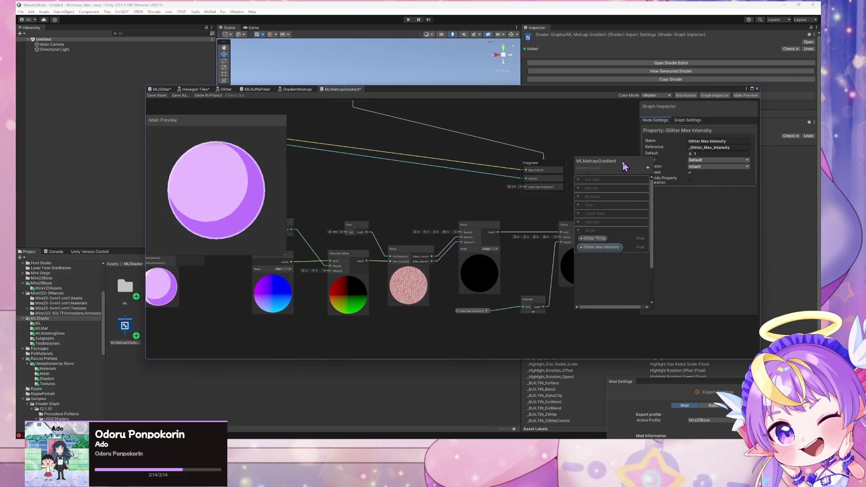
Make Glitter Max Intensity a slider with a range of 0 to 1.5
{"action": "left_click_drag", "start_coordinate": [623, 164], "coordinate": [555, 163]}
{"action": "left_click", "coordinate": [717, 160]}
{"action": "left_click", "coordinate": [715, 174]}
{"action": "left_click", "coordinate": [706, 166]}
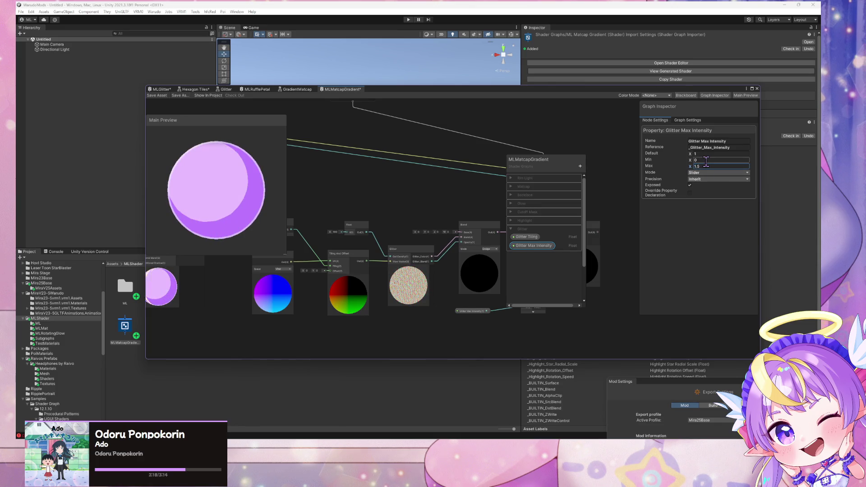
{"action": "left_click", "coordinate": [467, 227]}
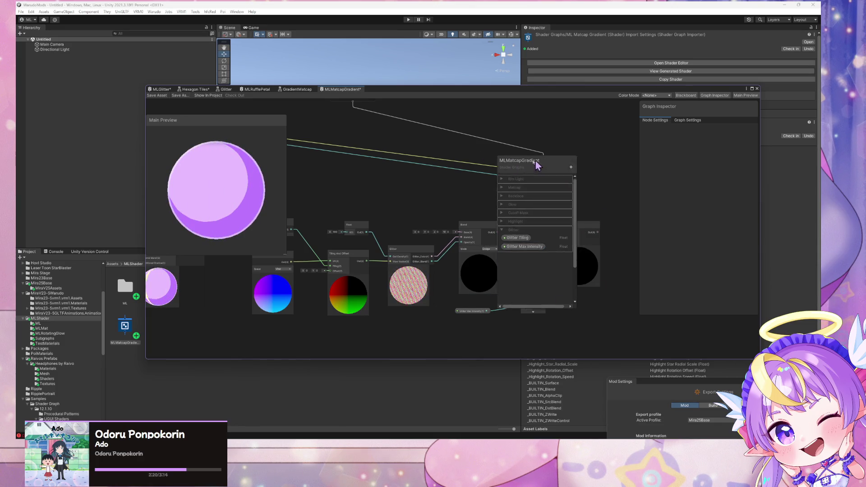
{"action": "left_click_drag", "start_coordinate": [530, 160], "coordinate": [383, 131]}
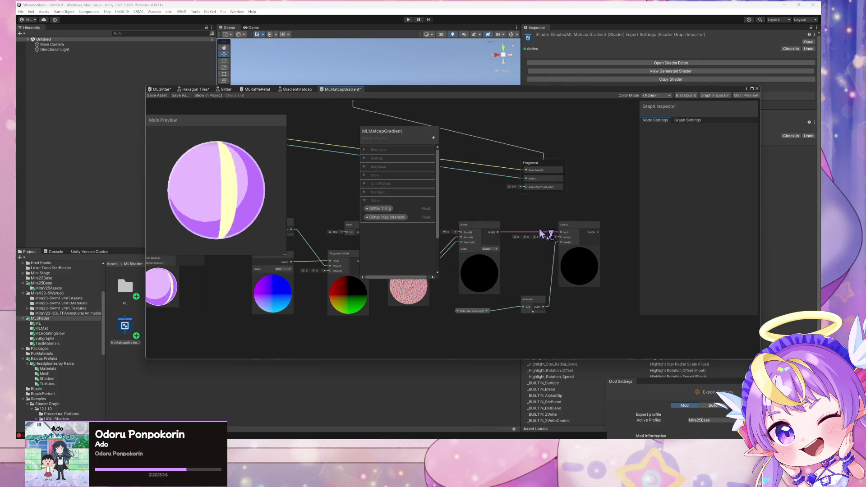
{"action": "left_click", "coordinate": [475, 312]}
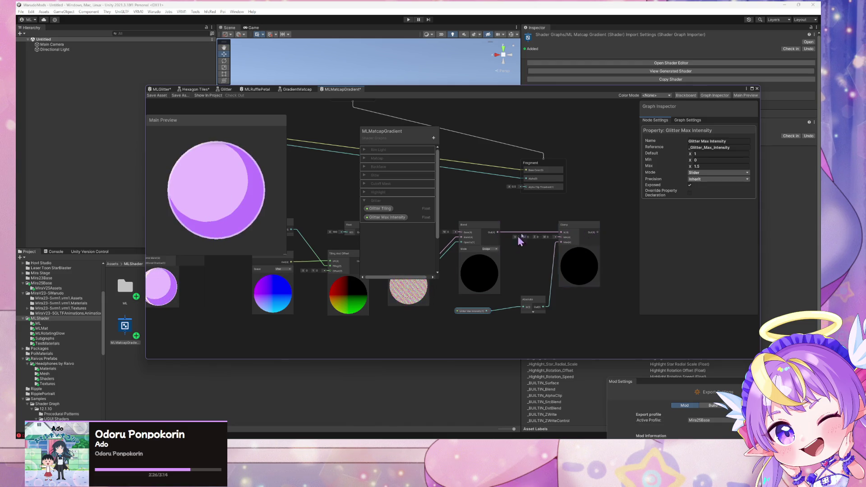
Add a reroute on the yellow wire and connect it into Blend's Base input
{"action": "left_click_drag", "start_coordinate": [396, 139], "coordinate": [503, 154]}
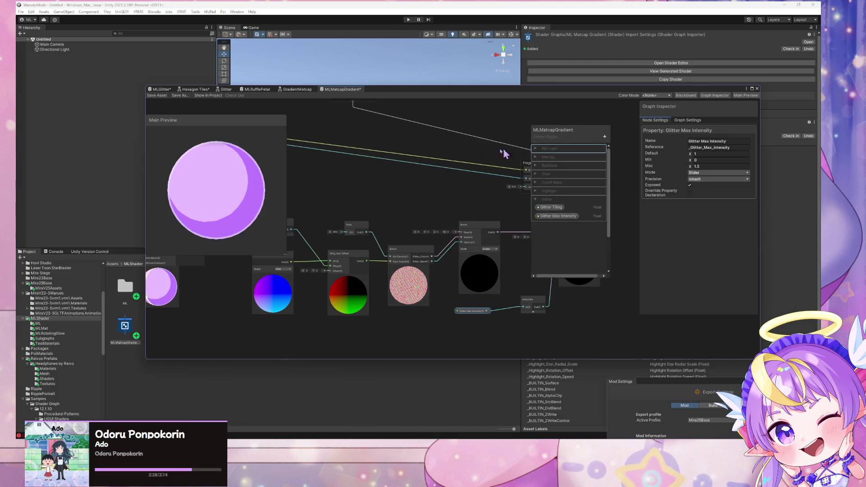
{"action": "double_click", "coordinate": [367, 150]}
{"action": "mouse_move", "coordinate": [457, 235]}
{"action": "left_mouse_down"}
{"action": "mouse_move", "coordinate": [429, 187]}
{"action": "mouse_move", "coordinate": [434, 175]}
{"action": "left_mouse_up"}
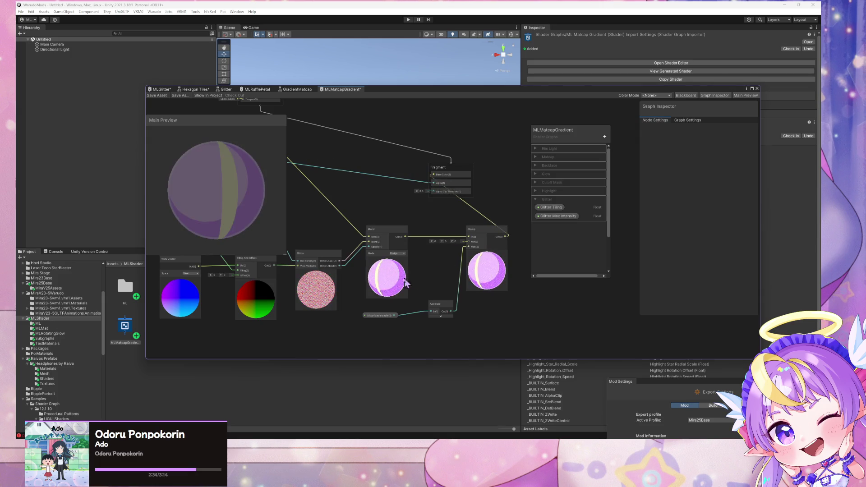
{"action": "left_click_drag", "start_coordinate": [393, 208], "coordinate": [456, 207]}
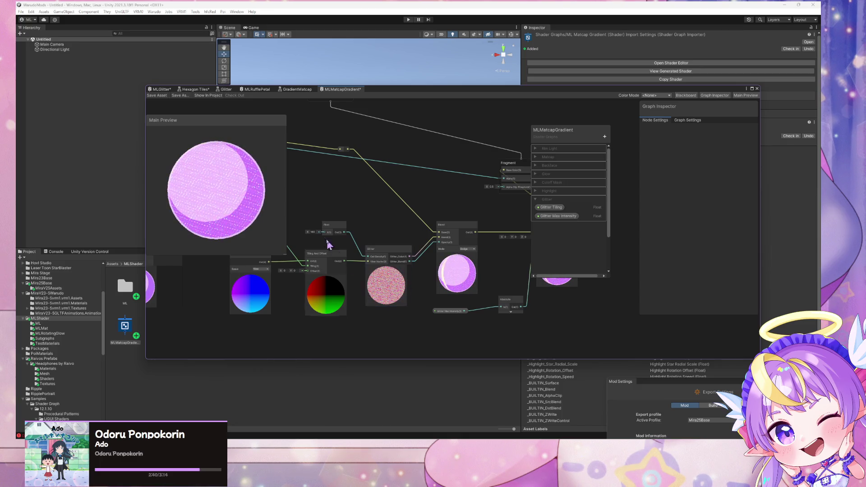
{"action": "mouse_move", "coordinate": [333, 231]}
{"action": "left_mouse_down"}
{"action": "mouse_move", "coordinate": [324, 227]}
{"action": "mouse_move", "coordinate": [438, 225]}
{"action": "left_mouse_up"}
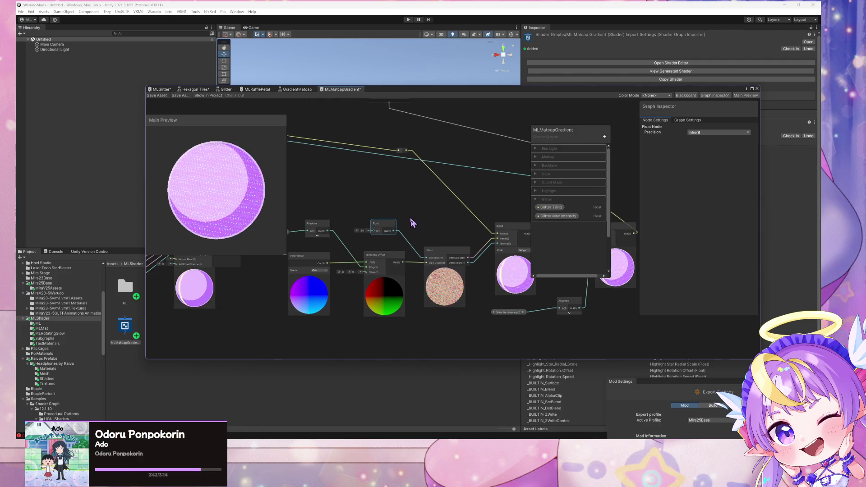
Convert the Float to a Glitter Cell Density property inside the Glitter category
{"action": "right_click", "coordinate": [384, 228]}
{"action": "mouse_move", "coordinate": [454, 298]}
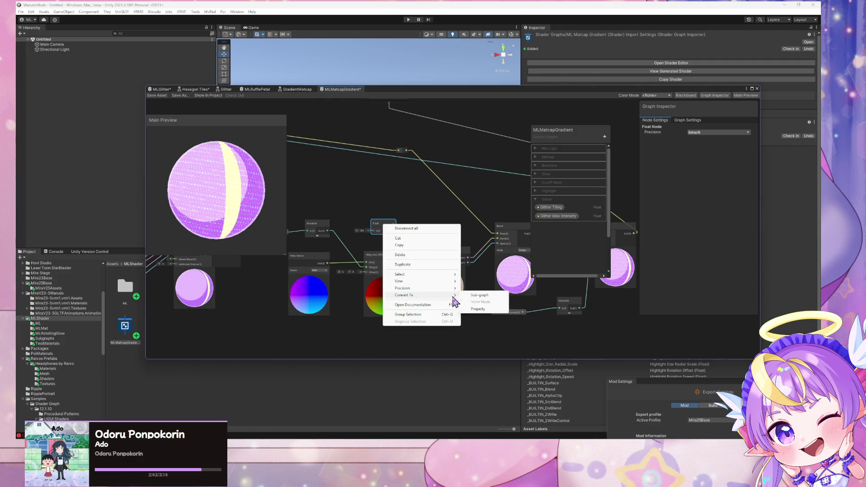
{"action": "left_click", "coordinate": [478, 309]}
{"action": "double_click", "coordinate": [560, 150]}
{"action": "type", "text": "Glitter Cell Density"}
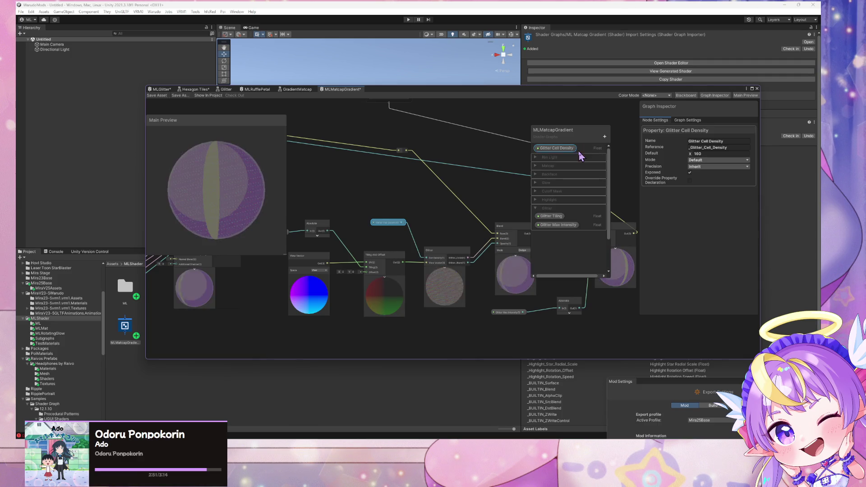
{"action": "key", "text": "Return"}
{"action": "left_click_drag", "start_coordinate": [570, 153], "coordinate": [562, 229]}
Set Glitter Cell Density's default to 160 and tidy the View Vector and Tiling And Offset nodes
{"action": "scroll", "coordinate": [481, 187], "scroll_direction": "up", "scroll_amount": 3}
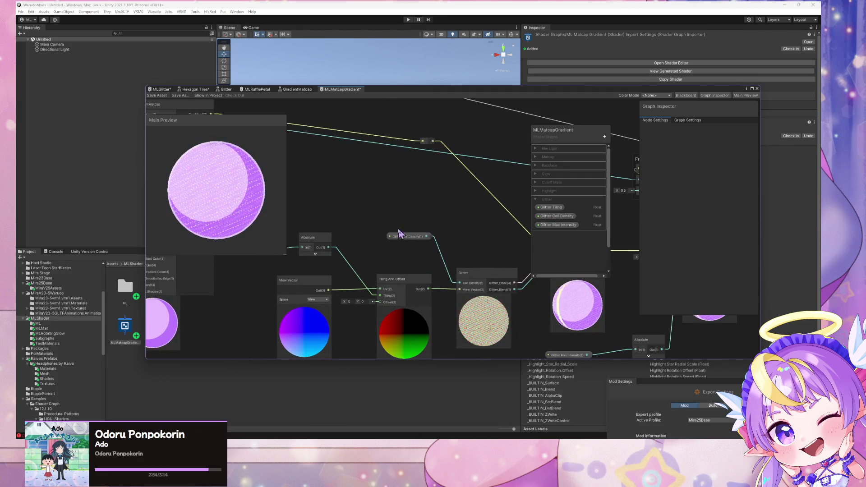
{"action": "scroll", "coordinate": [409, 230], "scroll_direction": "down", "scroll_amount": 3}
{"action": "left_click", "coordinate": [703, 154]}
{"action": "key", "text": "Return"}
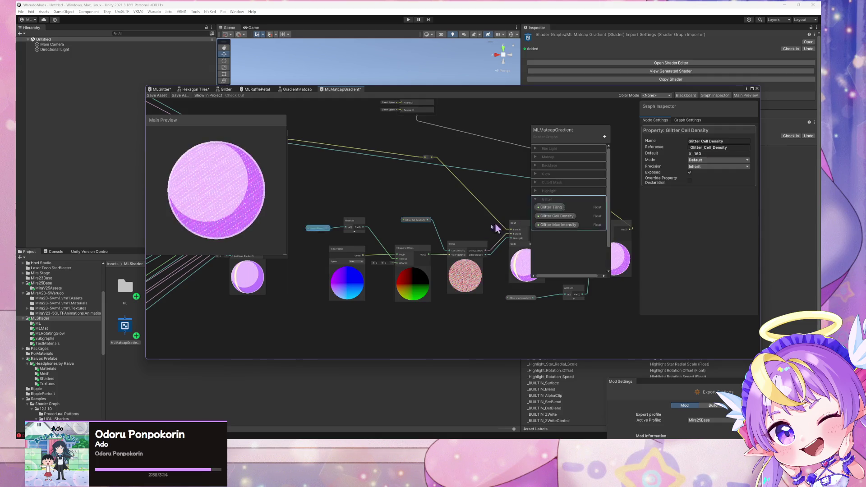
{"action": "scroll", "coordinate": [434, 210], "scroll_direction": "up", "scroll_amount": 2}
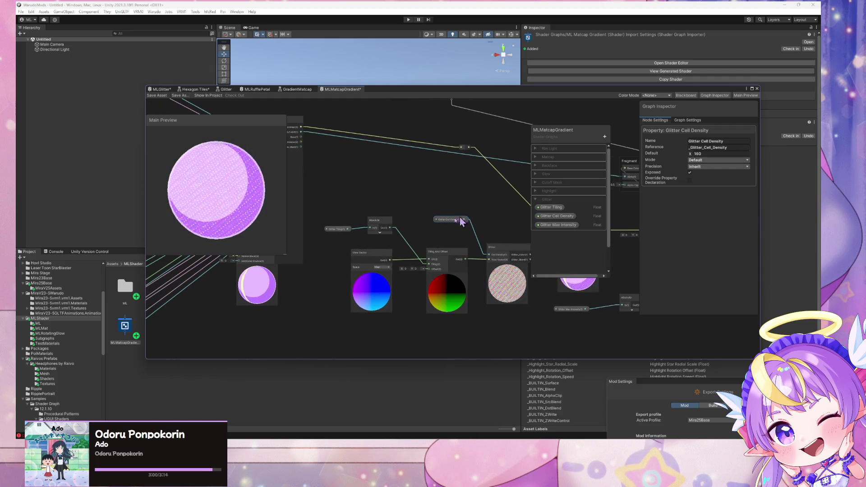
{"action": "left_click_drag", "start_coordinate": [348, 244], "coordinate": [320, 243]}
{"action": "mouse_move", "coordinate": [289, 304]}
{"action": "left_mouse_down"}
{"action": "mouse_move", "coordinate": [414, 328]}
{"action": "mouse_move", "coordinate": [207, 267]}
{"action": "mouse_move", "coordinate": [380, 310]}
{"action": "mouse_move", "coordinate": [494, 304]}
{"action": "left_mouse_up"}
{"action": "left_click_drag", "start_coordinate": [407, 236], "coordinate": [367, 236]}
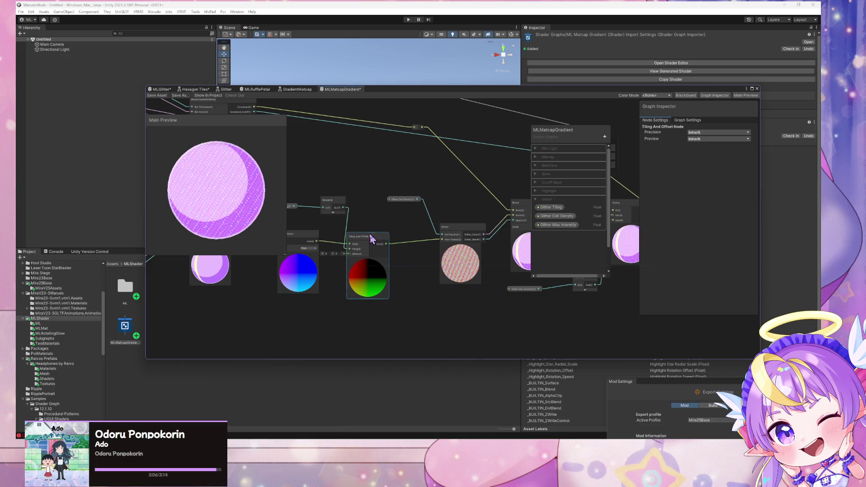
Reposition the Glitter and Glitter Cell Density nodes on the canvas
{"action": "left_click", "coordinate": [455, 240]}
{"action": "left_click_drag", "start_coordinate": [455, 239], "coordinate": [435, 242]}
{"action": "mouse_move", "coordinate": [403, 199]}
{"action": "left_mouse_down"}
{"action": "mouse_move", "coordinate": [367, 199]}
{"action": "mouse_move", "coordinate": [333, 182]}
{"action": "left_mouse_up"}
{"action": "left_click_drag", "start_coordinate": [440, 209], "coordinate": [402, 193]}
{"action": "left_click", "coordinate": [438, 295]}
Add a Multiply node and route the Glitter output into it
{"action": "key", "text": "space"}
{"action": "type", "text": "m"}
{"action": "key", "text": "Return"}
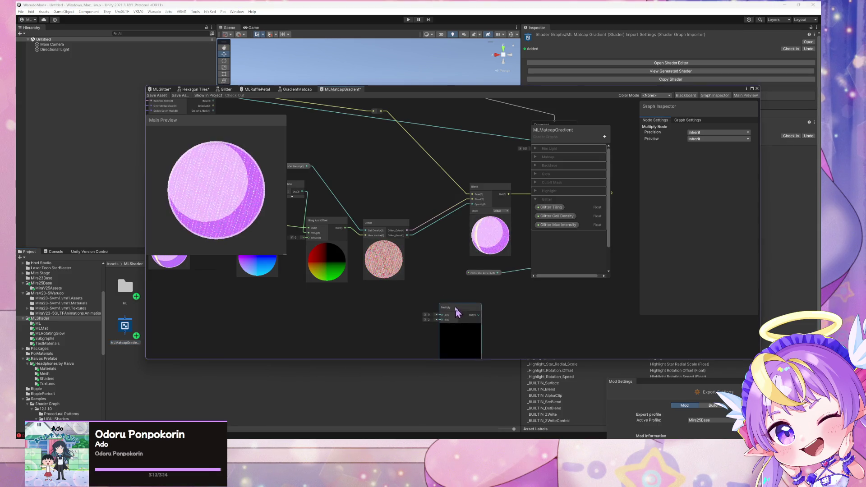
{"action": "mouse_move", "coordinate": [467, 296]}
{"action": "left_mouse_down"}
{"action": "mouse_move", "coordinate": [451, 289]}
{"action": "mouse_move", "coordinate": [461, 297]}
{"action": "left_mouse_up"}
{"action": "mouse_move", "coordinate": [473, 212]}
{"action": "left_mouse_down"}
{"action": "mouse_move", "coordinate": [426, 237]}
{"action": "mouse_move", "coordinate": [425, 296]}
{"action": "left_mouse_up"}
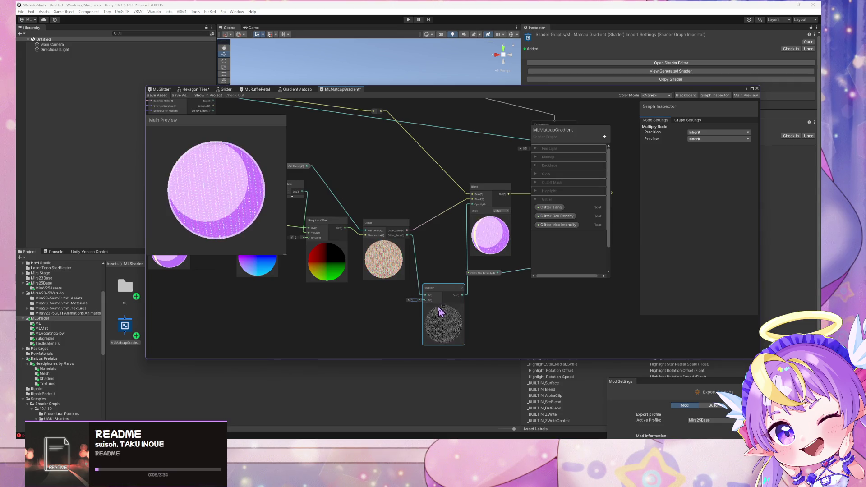
{"action": "left_click", "coordinate": [367, 321]}
Add a Float node and connect it to the Multiply node's second input
{"action": "key", "text": "space"}
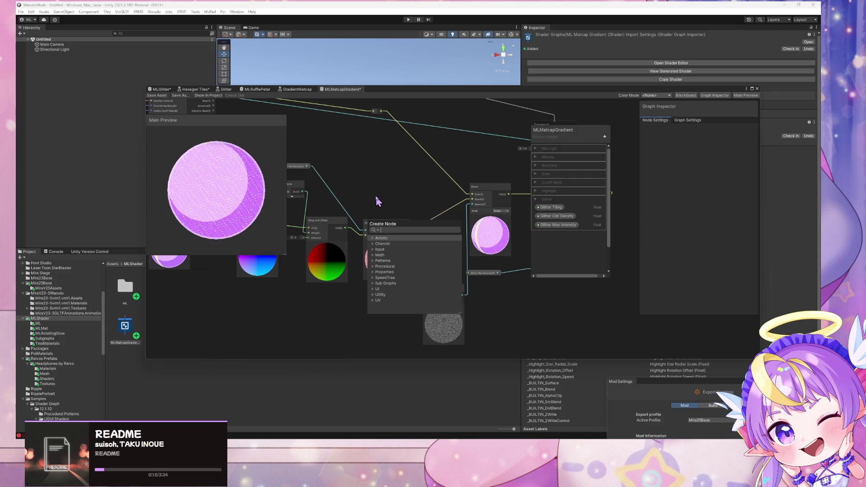
{"action": "type", "text": "g"}
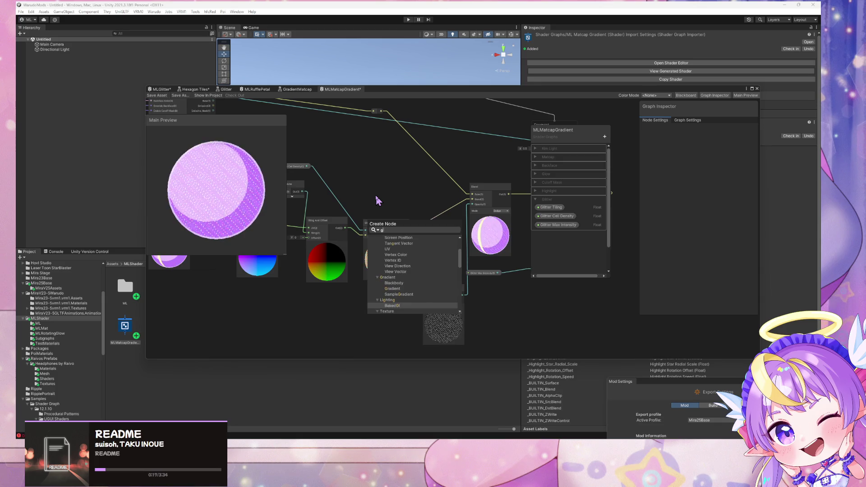
{"action": "key", "text": "BackSpace"}
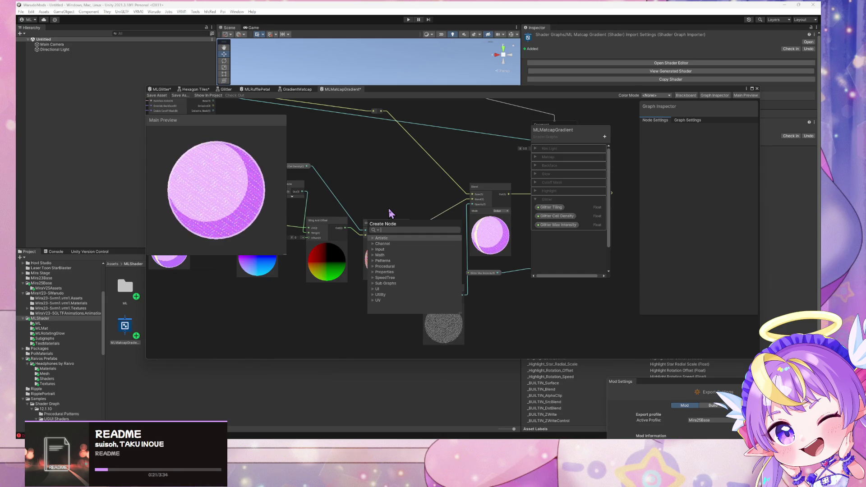
{"action": "type", "text": "f"}
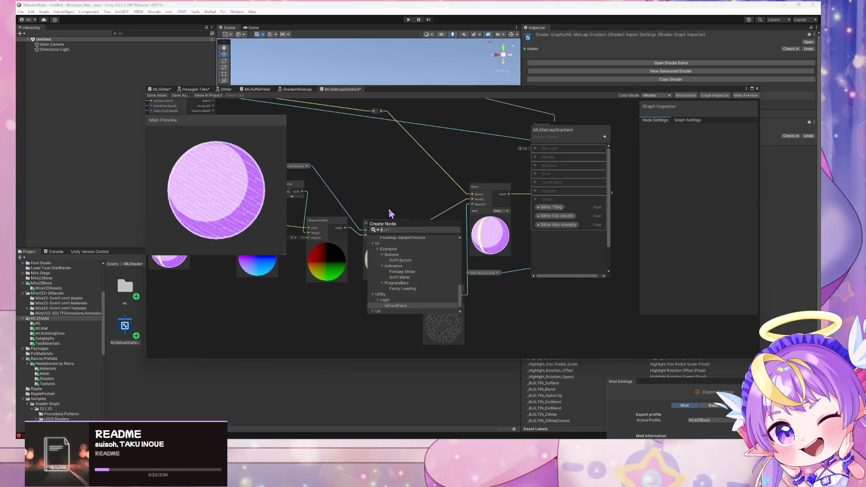
{"action": "type", "text": "loat"}
{"action": "key", "text": "Return"}
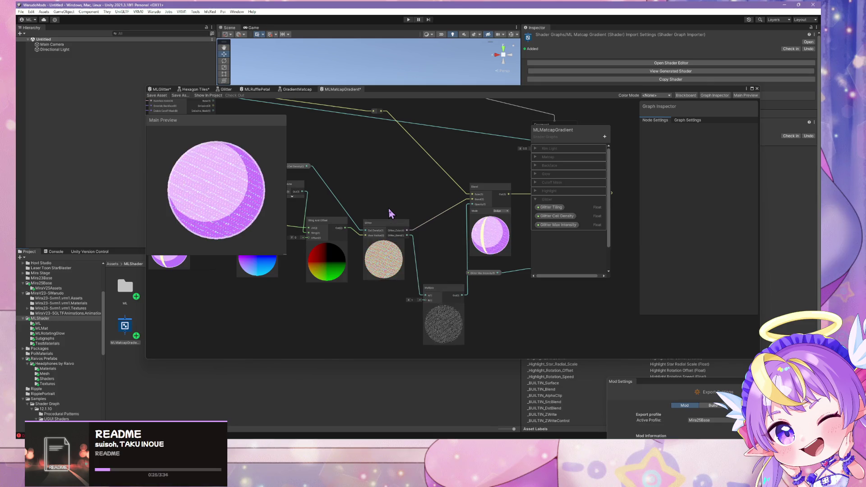
{"action": "left_click_drag", "start_coordinate": [390, 337], "coordinate": [429, 299]}
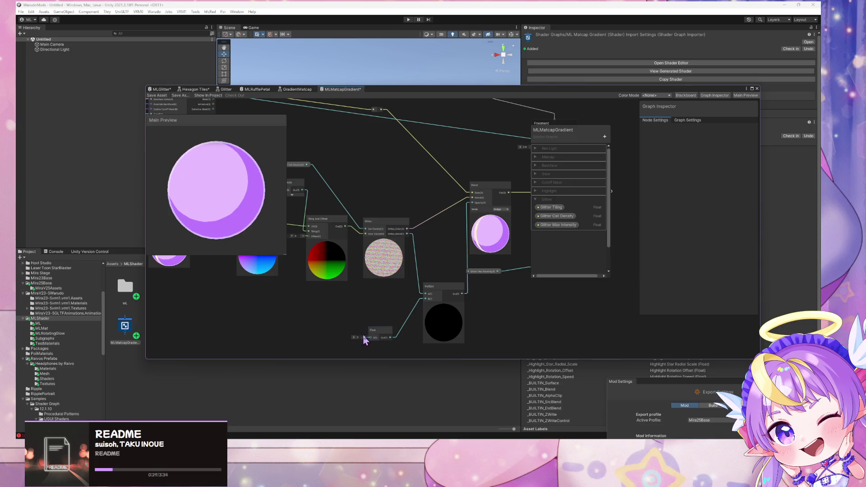
Convert the new Float into a Glitter Opacity property in the Glitter category
{"action": "left_click_drag", "start_coordinate": [370, 339], "coordinate": [352, 314]}
{"action": "right_click", "coordinate": [355, 309]}
{"action": "mouse_move", "coordinate": [403, 382]}
{"action": "left_click", "coordinate": [458, 395]}
{"action": "left_click_drag", "start_coordinate": [540, 151], "coordinate": [552, 236]}
{"action": "right_click", "coordinate": [551, 237]}
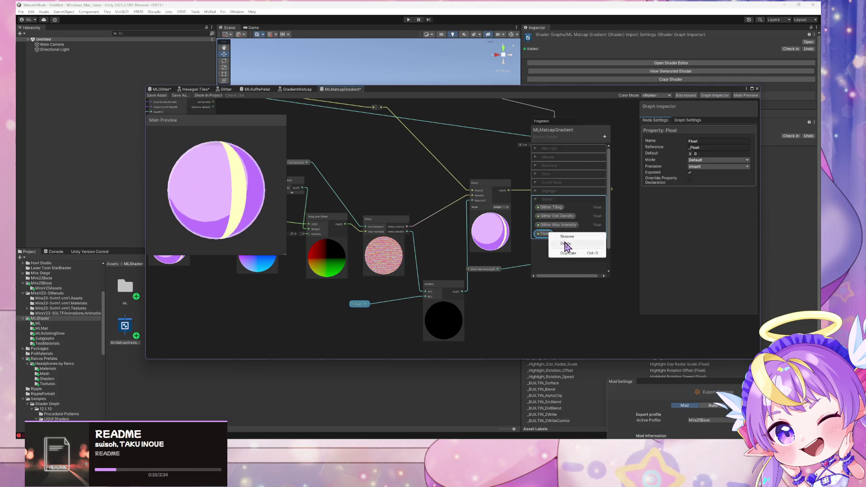
{"action": "left_click", "coordinate": [583, 240]}
{"action": "type", "text": "Glitter Opac"}
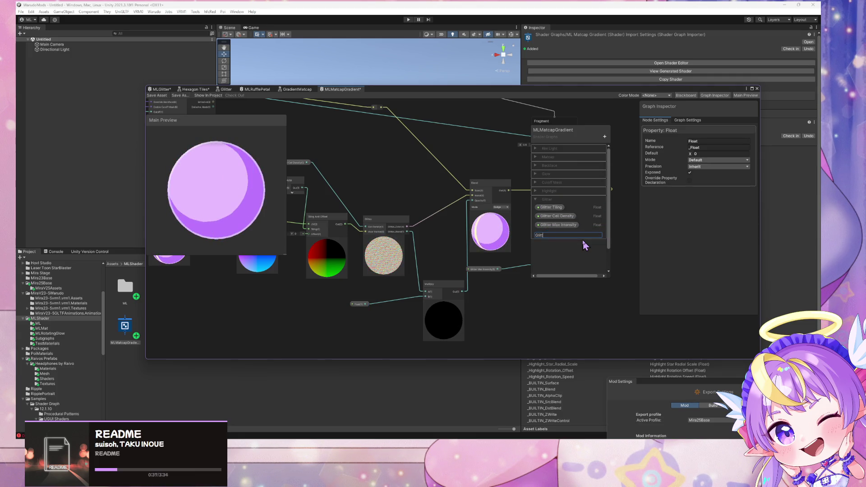
{"action": "type", "text": "ity"}
{"action": "key", "text": "Return"}
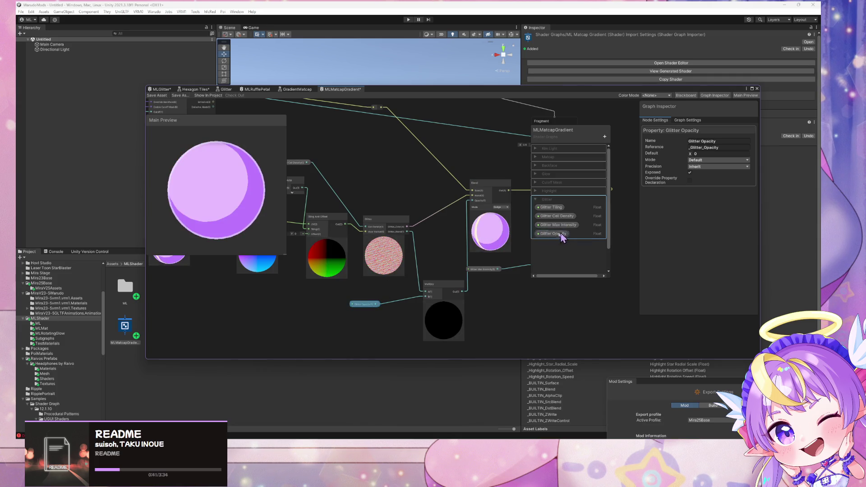
Set Glitter Opacity's mode to Slider and save the MLMatcapGradient asset
{"action": "left_click", "coordinate": [703, 161]}
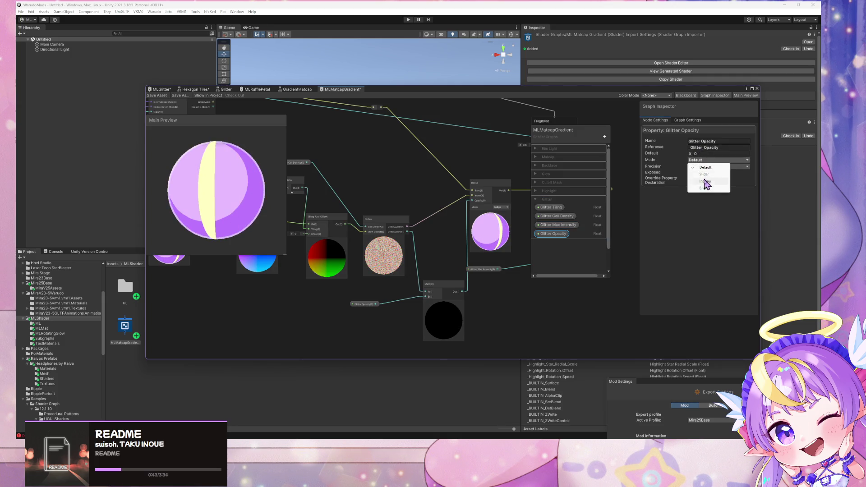
{"action": "left_click", "coordinate": [702, 175]}
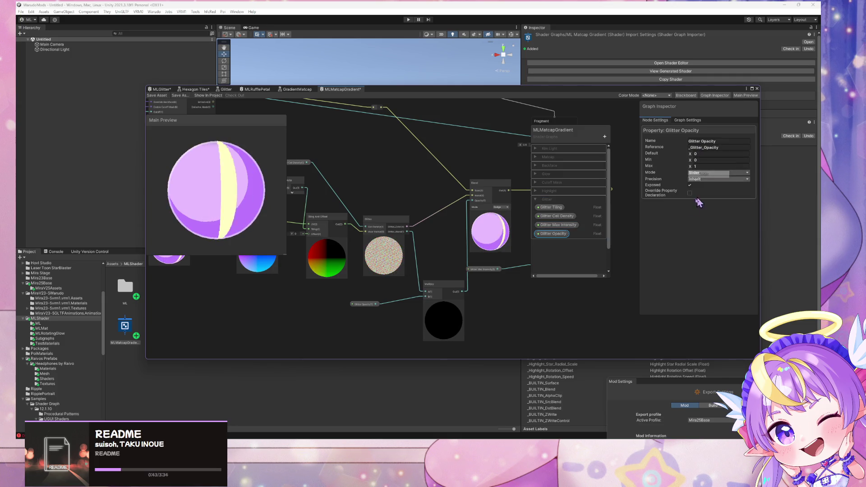
{"action": "left_click", "coordinate": [157, 95]}
Place the Mira25Base Character prefab in the scene and frame it in the view
{"action": "mouse_move", "coordinate": [415, 92]}
{"action": "left_mouse_down"}
{"action": "mouse_move", "coordinate": [600, 161]}
{"action": "mouse_move", "coordinate": [657, 193]}
{"action": "left_mouse_up"}
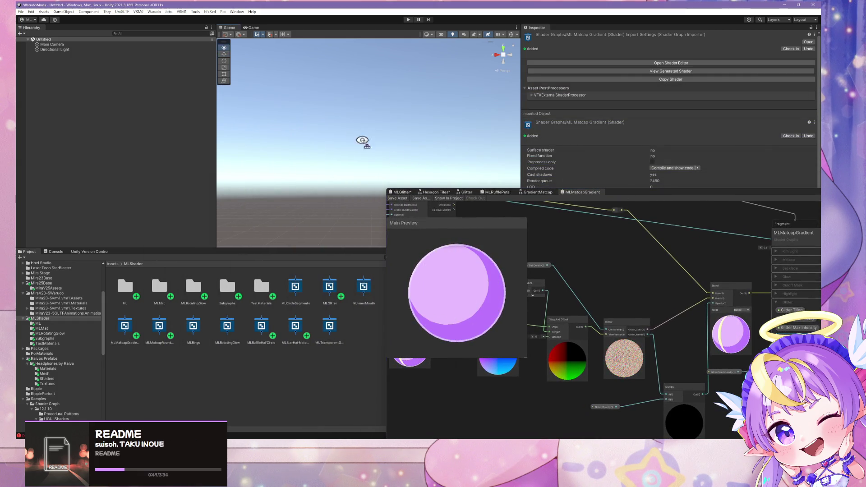
{"action": "left_click_drag", "start_coordinate": [362, 139], "coordinate": [400, 151]}
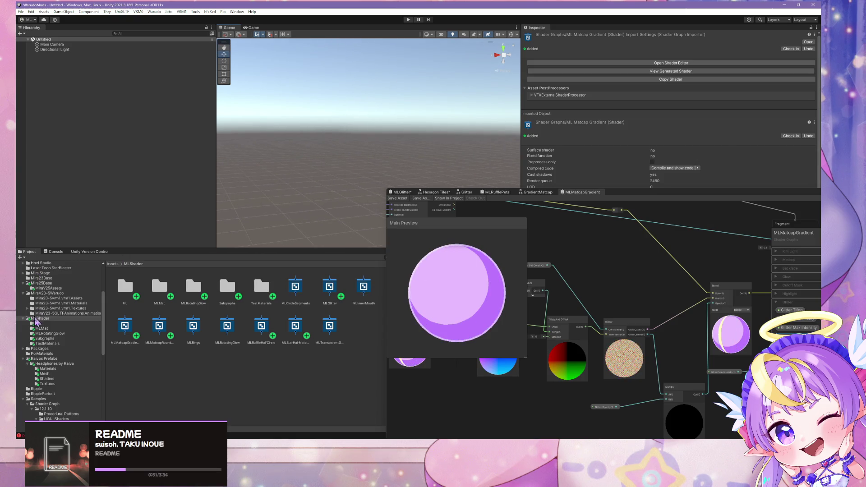
{"action": "left_click", "coordinate": [41, 283]}
{"action": "left_click_drag", "start_coordinate": [156, 299], "coordinate": [144, 207]}
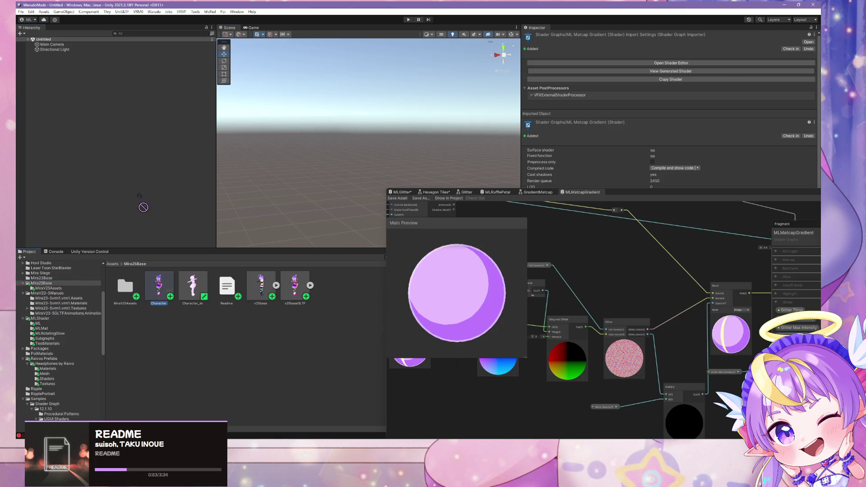
{"action": "key", "text": "f"}
Orbit around the character, then select the v25base GLTF asset to show its import settings
{"action": "scroll", "coordinate": [374, 143], "scroll_direction": "up", "scroll_amount": 10}
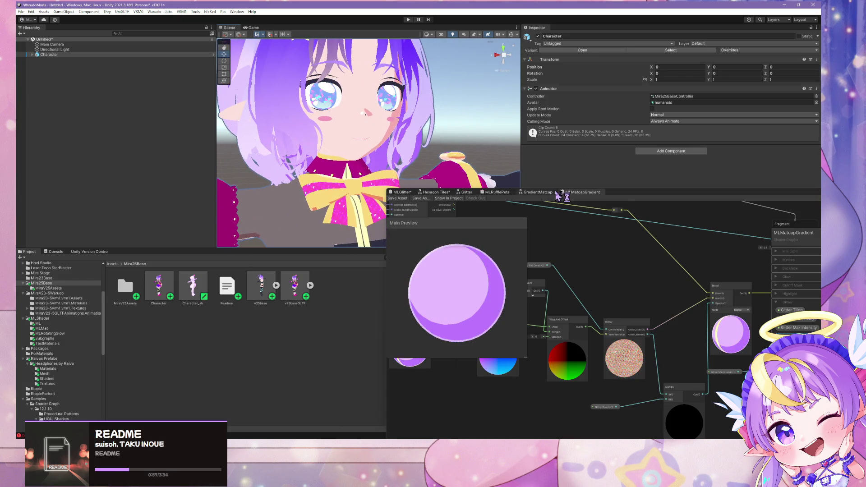
{"action": "mouse_move", "coordinate": [374, 147]}
{"action": "left_mouse_down"}
{"action": "mouse_move", "coordinate": [408, 151]}
{"action": "mouse_move", "coordinate": [410, 144]}
{"action": "left_mouse_up"}
{"action": "scroll", "coordinate": [411, 140], "scroll_direction": "up", "scroll_amount": 6}
{"action": "scroll", "coordinate": [411, 134], "scroll_direction": "down", "scroll_amount": 5}
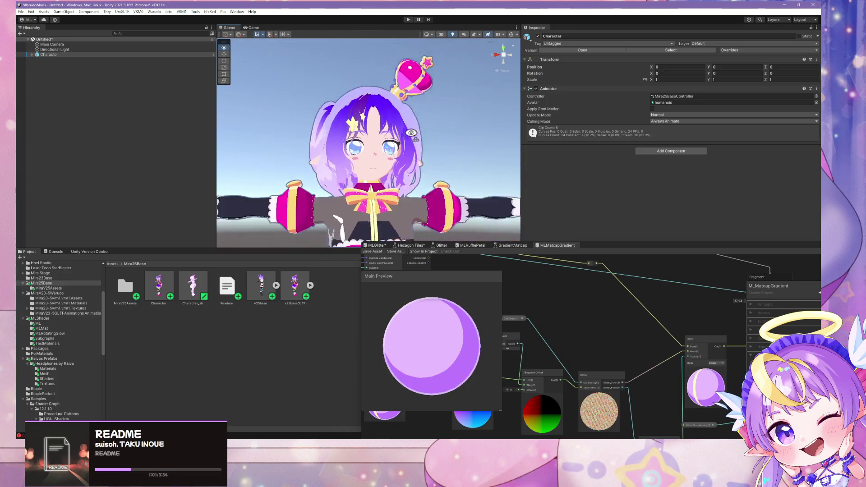
{"action": "scroll", "coordinate": [401, 149], "scroll_direction": "up", "scroll_amount": 4}
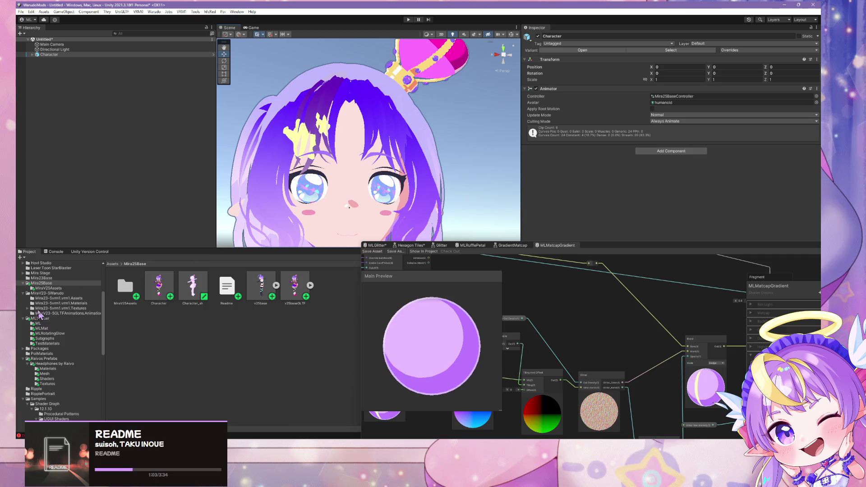
{"action": "left_click", "coordinate": [295, 288]}
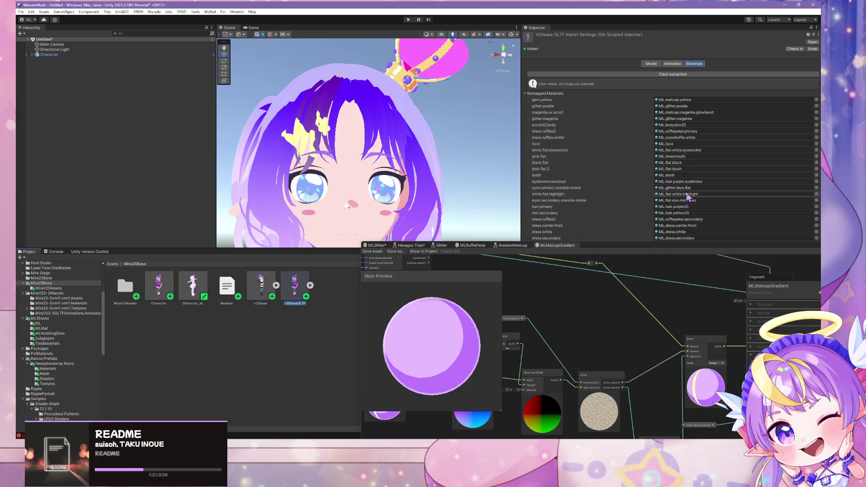
Search the eye slot's material picker for 'ye', then 'iriseye', trying eye-socket and eyebrow materials
{"action": "left_click", "coordinate": [816, 194]}
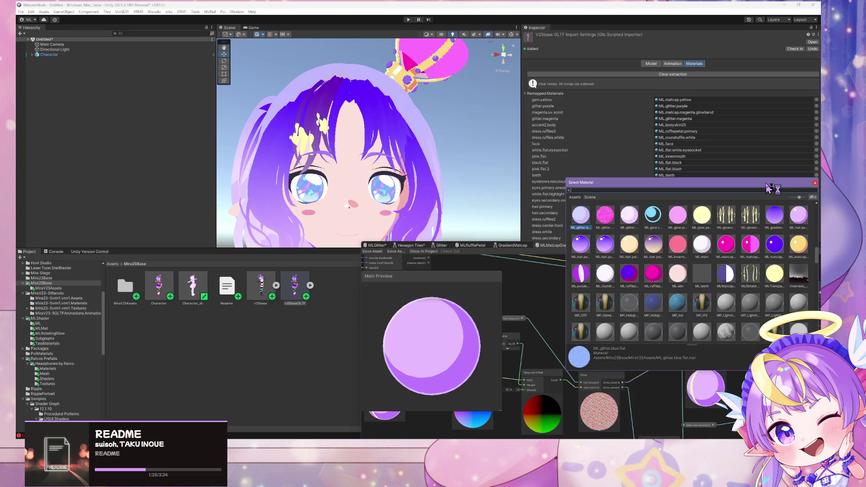
{"action": "type", "text": "eye"}
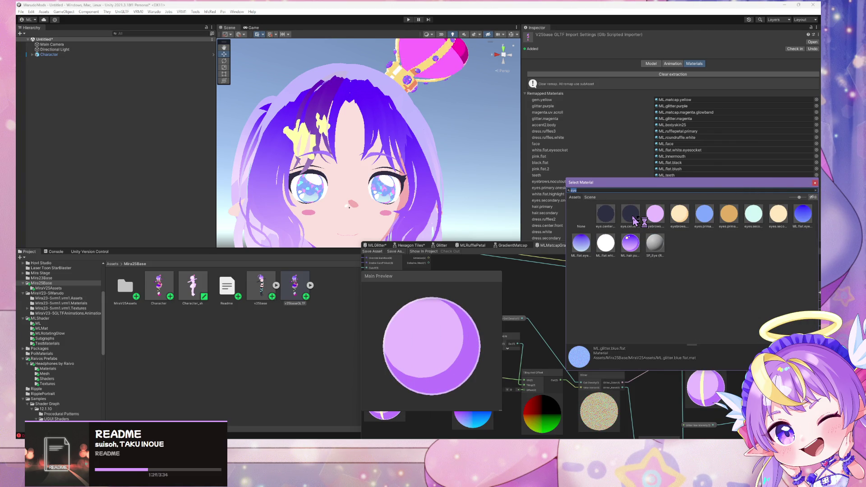
{"action": "left_click", "coordinate": [606, 243]}
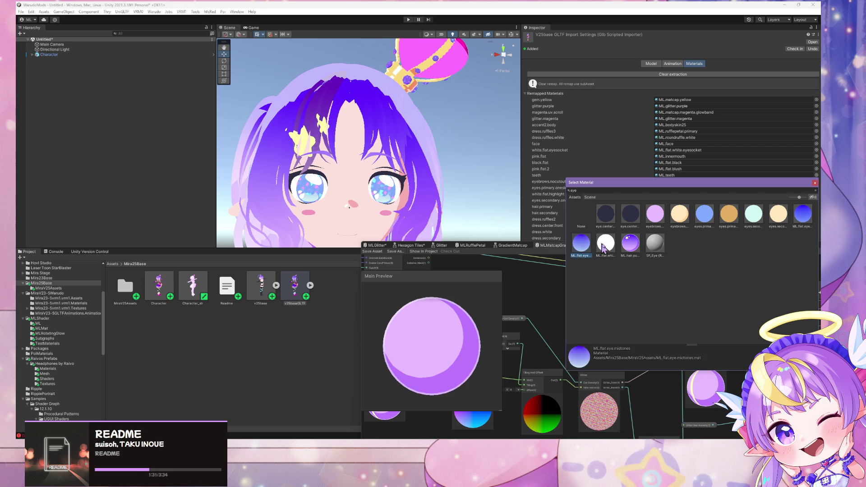
{"action": "left_click", "coordinate": [630, 244]}
{"action": "left_click", "coordinate": [597, 191]}
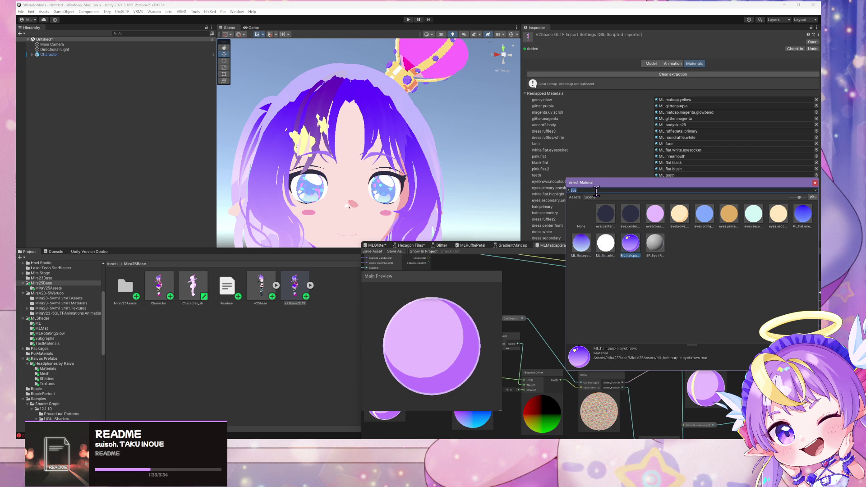
{"action": "type", "text": "iris"}
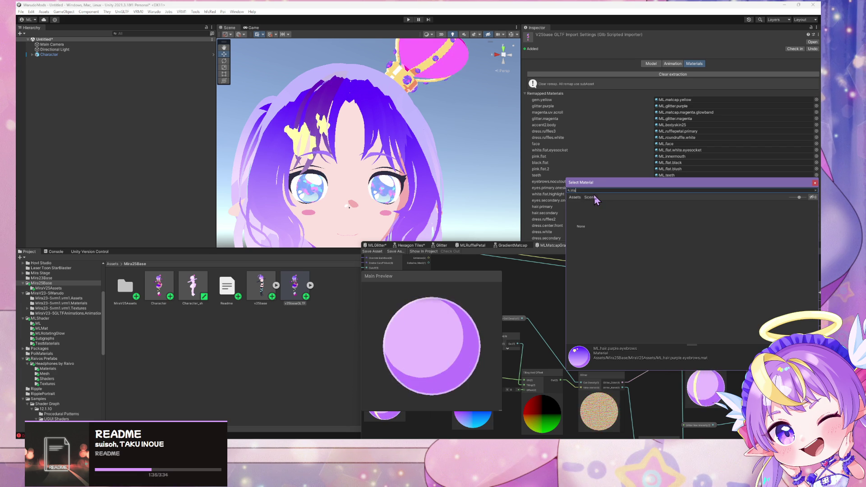
{"action": "type", "text": "eye"}
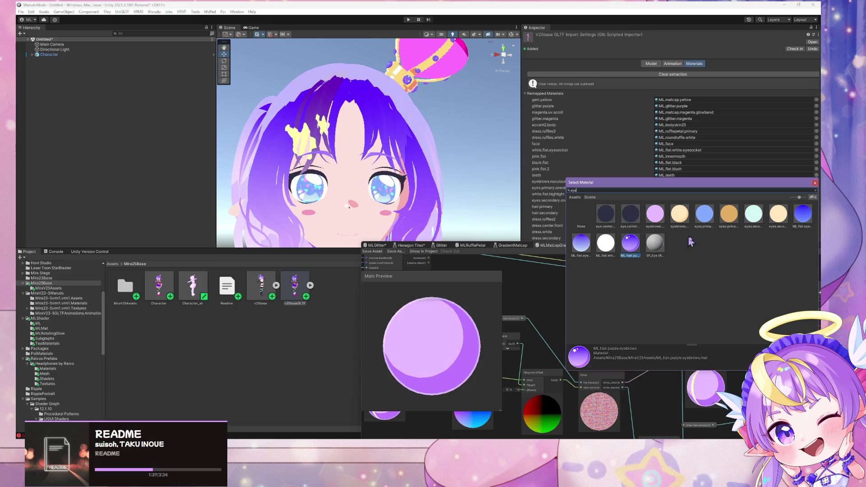
Assign ML.flat.eye.main to the eyes.primary slot and open the MiraV25Assets materials folder
{"action": "left_click", "coordinate": [705, 215]}
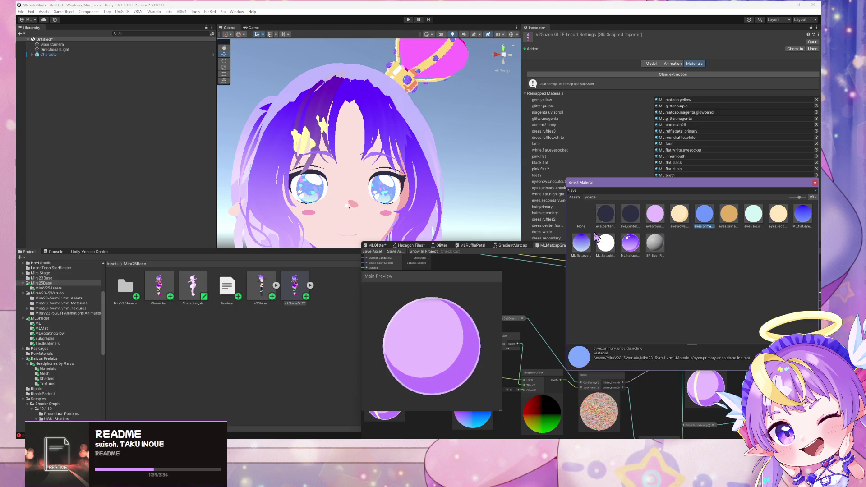
{"action": "left_click", "coordinate": [581, 244]}
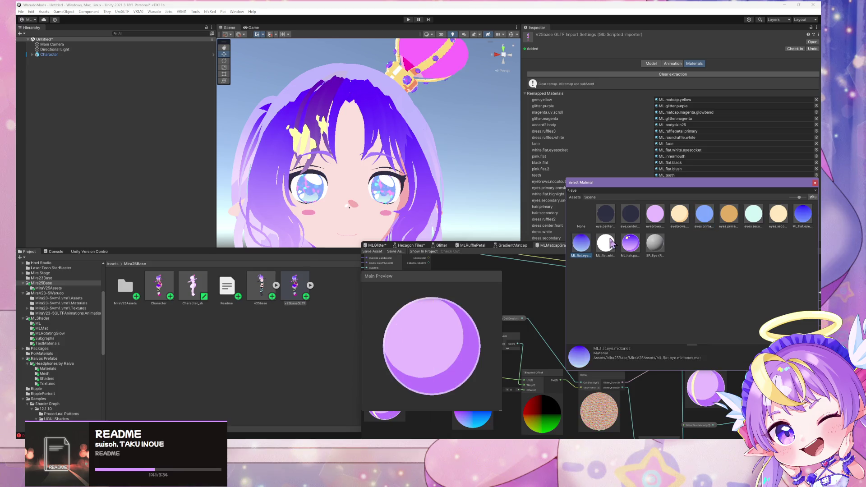
{"action": "left_click", "coordinate": [631, 243]}
{"action": "left_click", "coordinate": [655, 244]}
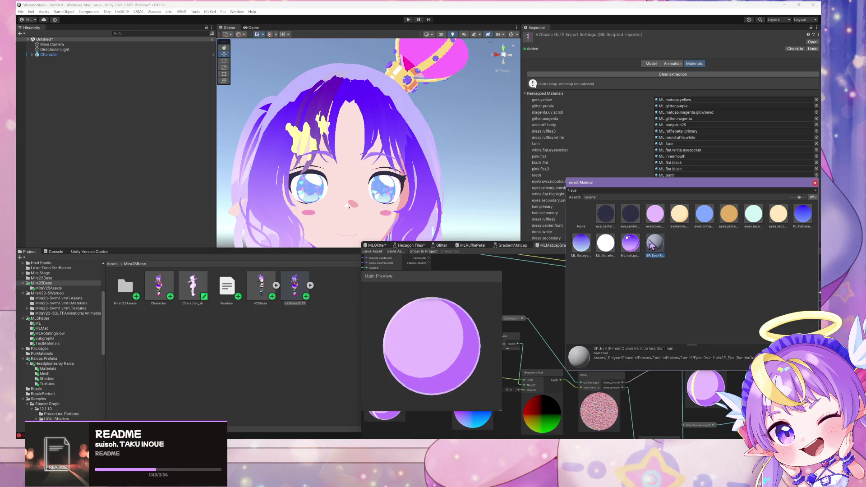
{"action": "double_click", "coordinate": [800, 223]}
{"action": "left_click", "coordinate": [719, 245]}
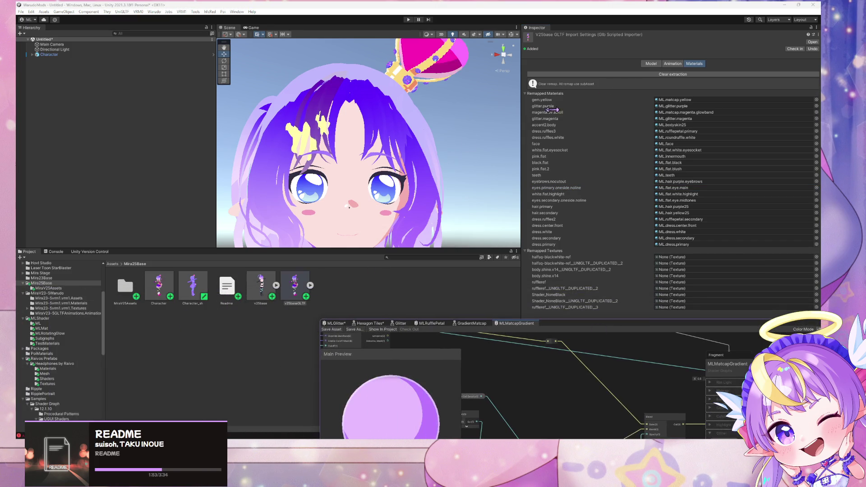
{"action": "double_click", "coordinate": [125, 286]}
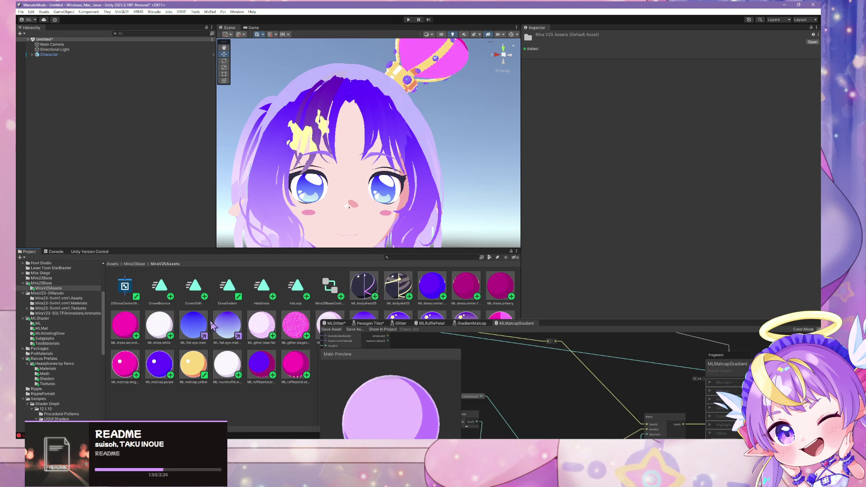
Select ML.flat.eye.main and collapse its Rim Light, Matcap, Backface, Glow, Cutoff Mask and Highlight foldouts
{"action": "left_click", "coordinate": [201, 324]}
{"action": "left_click", "coordinate": [535, 118]}
{"action": "left_click", "coordinate": [534, 124]}
{"action": "left_click", "coordinate": [535, 130]}
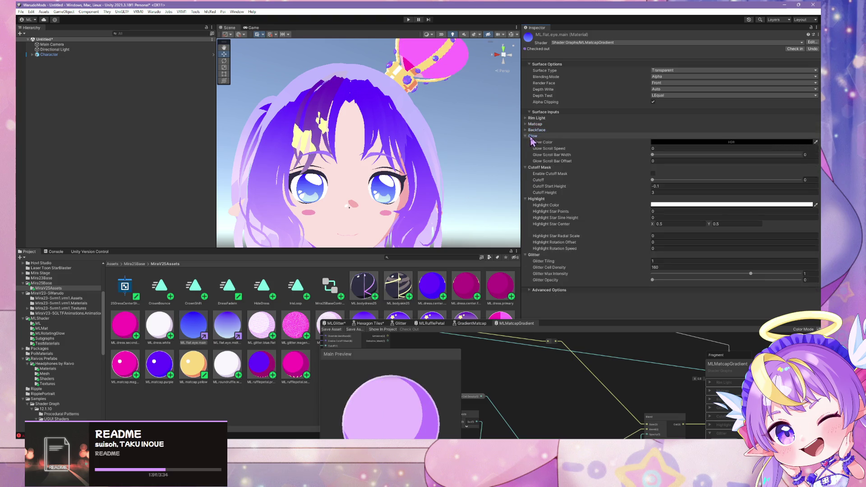
{"action": "left_click", "coordinate": [533, 136]}
{"action": "left_click", "coordinate": [535, 142]}
{"action": "left_click", "coordinate": [535, 148]}
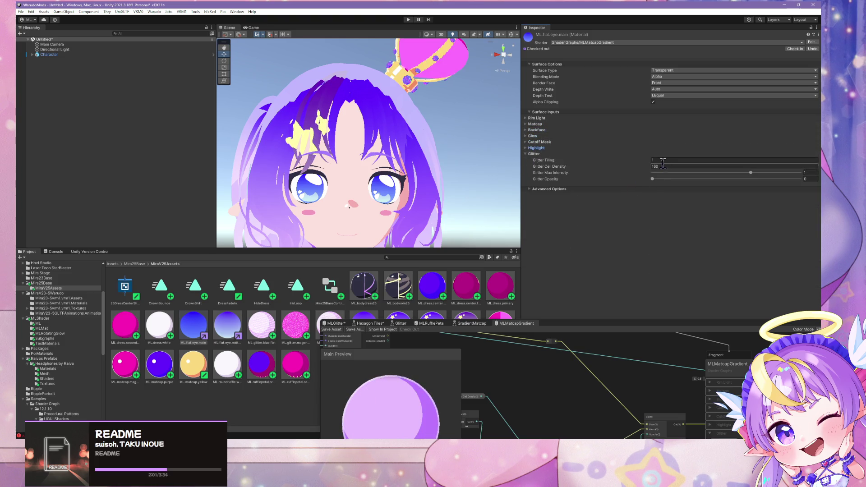
Set Glitter Opacity to 1 and Glitter Max Intensity to 1
{"action": "left_click_drag", "start_coordinate": [654, 180], "coordinate": [809, 187]}
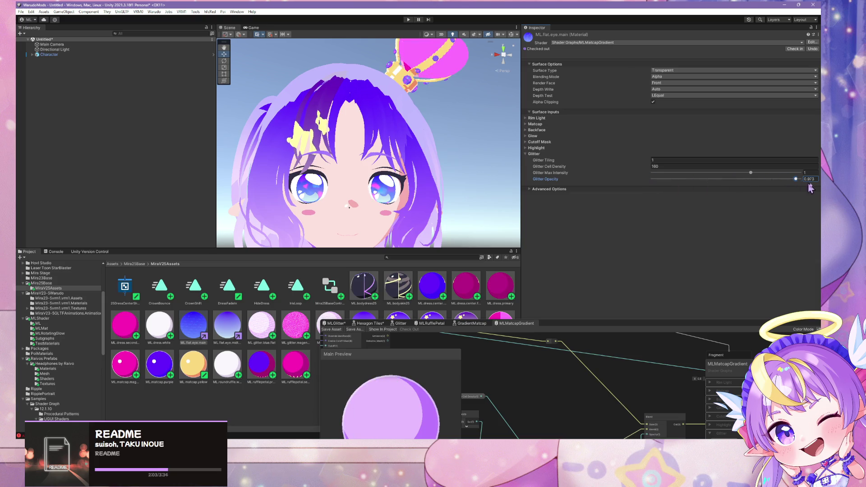
{"action": "scroll", "coordinate": [457, 165], "scroll_direction": "down", "scroll_amount": 5}
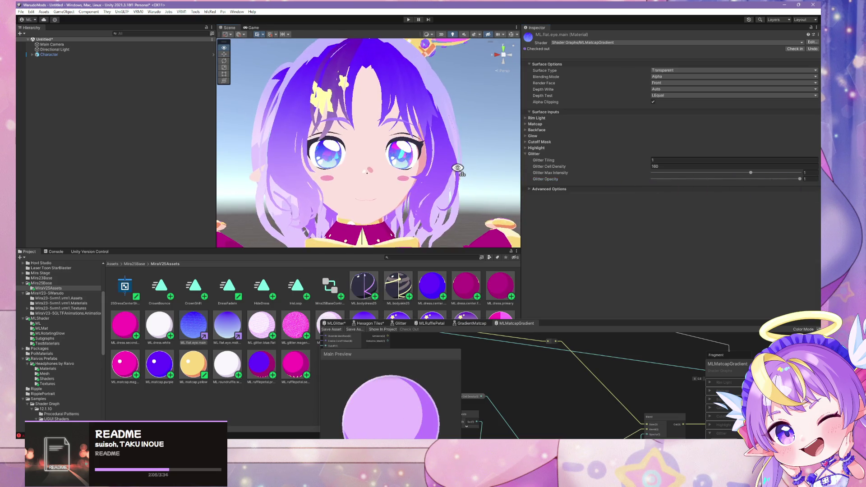
{"action": "scroll", "coordinate": [458, 165], "scroll_direction": "up", "scroll_amount": 5}
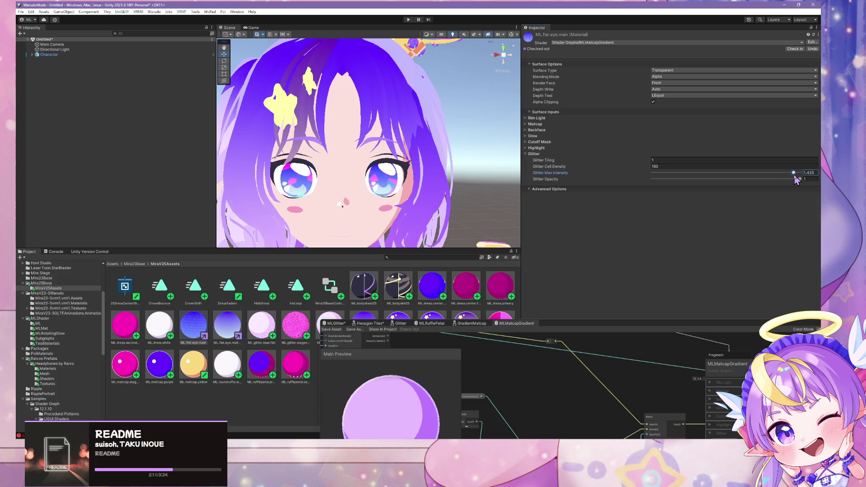
{"action": "left_click_drag", "start_coordinate": [677, 175], "coordinate": [618, 169]}
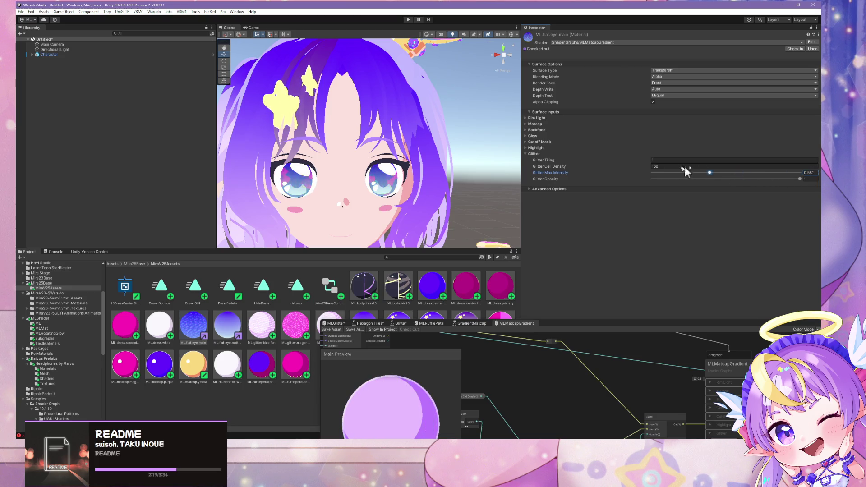
{"action": "left_click_drag", "start_coordinate": [644, 170], "coordinate": [759, 173]}
{"action": "type", "text": "1"}
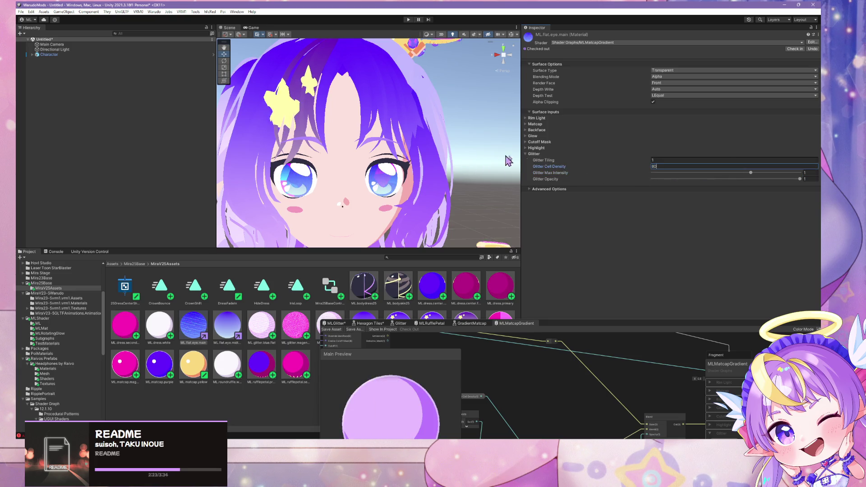
Set Glitter Cell Density to 80
{"action": "scroll", "coordinate": [508, 162], "scroll_direction": "down", "scroll_amount": 5}
{"action": "mouse_move", "coordinate": [509, 161]}
{"action": "left_mouse_down"}
{"action": "mouse_move", "coordinate": [425, 150]}
{"action": "mouse_move", "coordinate": [451, 156]}
{"action": "left_mouse_up"}
{"action": "scroll", "coordinate": [455, 157], "scroll_direction": "up", "scroll_amount": 5}
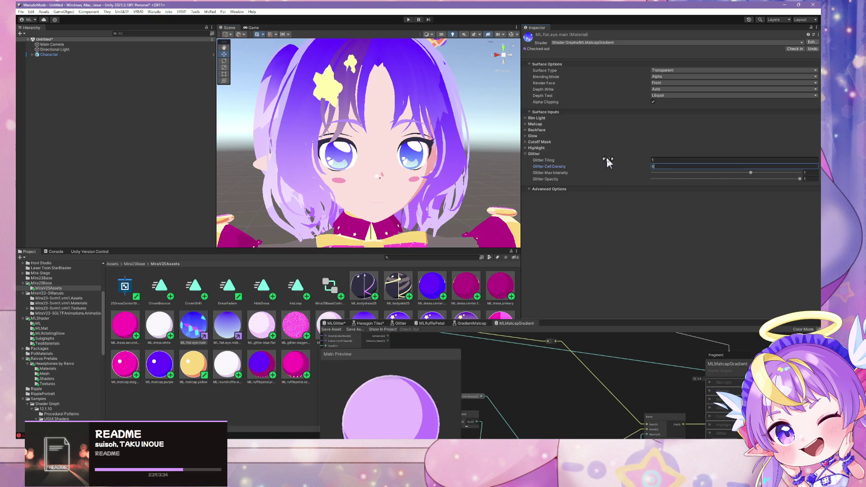
{"action": "type", "text": "60"}
{"action": "key", "text": "BackSpace"}
{"action": "key", "text": "BackSpace"}
{"action": "type", "text": "80"}
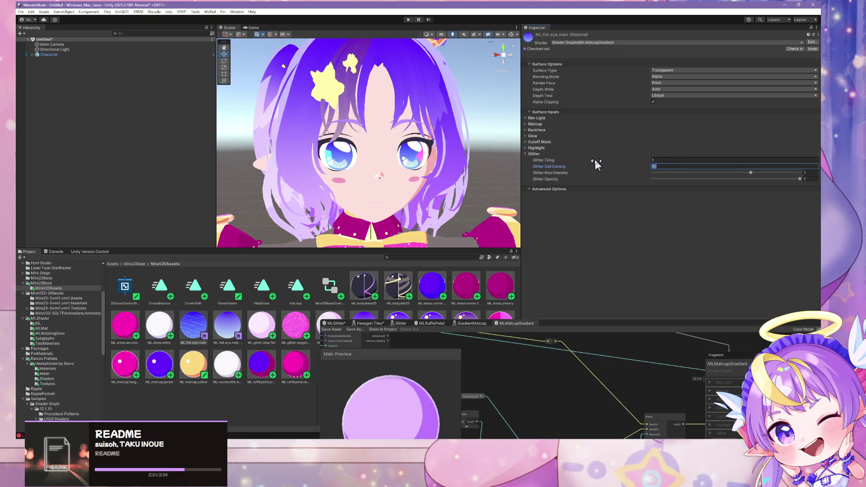
{"action": "key", "text": "Return"}
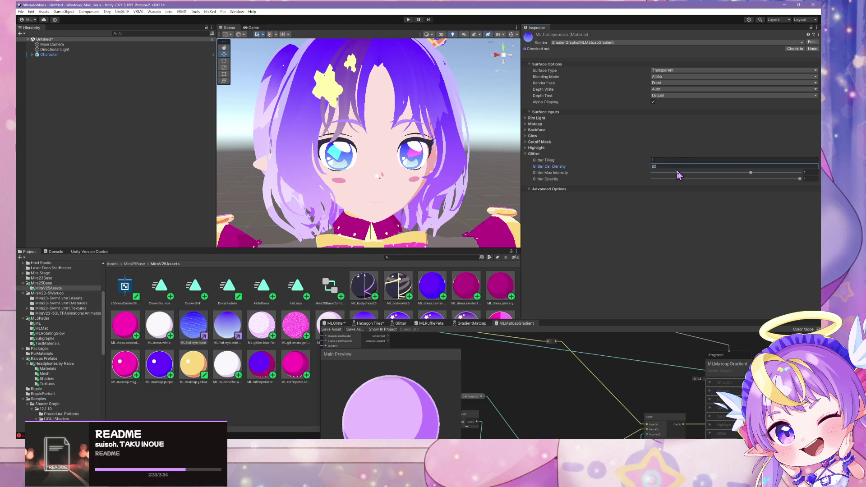
Reselect ML.flat.eye.main and start Warudo > Build Mod
{"action": "scroll", "coordinate": [452, 212], "scroll_direction": "down", "scroll_amount": 5}
{"action": "left_click", "coordinate": [193, 326]}
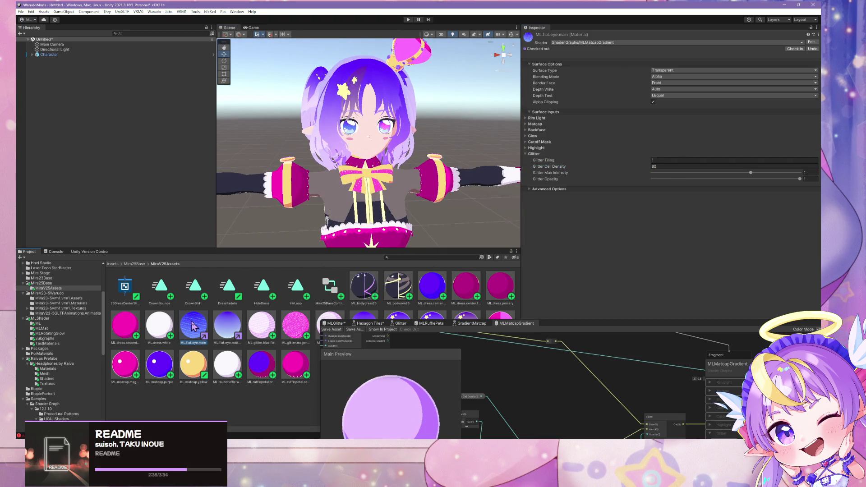
{"action": "scroll", "coordinate": [442, 149], "scroll_direction": "up", "scroll_amount": 5}
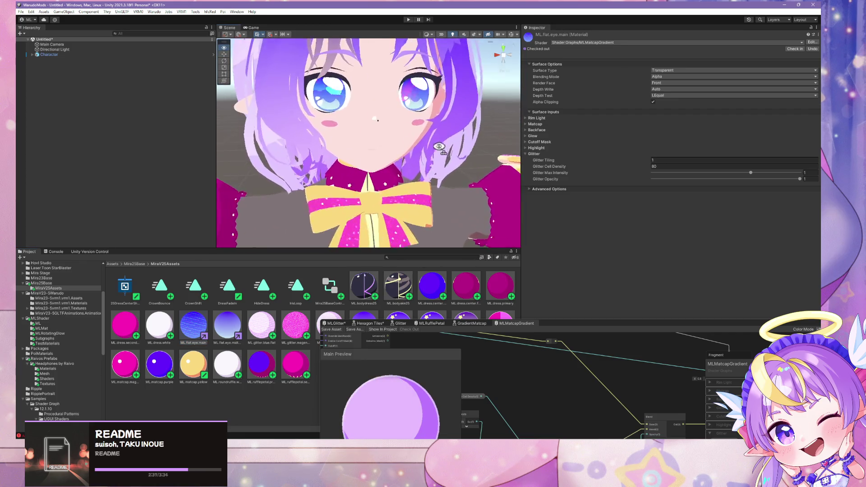
{"action": "scroll", "coordinate": [440, 131], "scroll_direction": "down", "scroll_amount": 5}
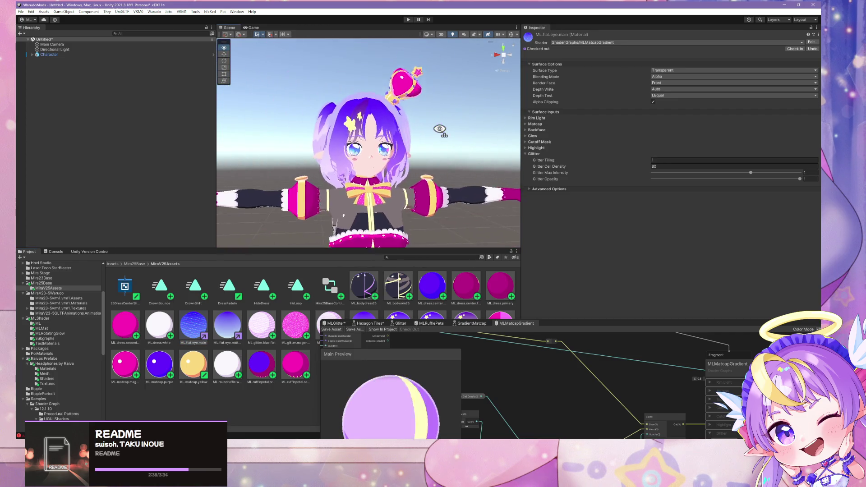
{"action": "scroll", "coordinate": [440, 129], "scroll_direction": "up", "scroll_amount": 5}
{"action": "scroll", "coordinate": [438, 129], "scroll_direction": "down", "scroll_amount": 3}
{"action": "scroll", "coordinate": [435, 129], "scroll_direction": "up", "scroll_amount": 3}
{"action": "scroll", "coordinate": [431, 130], "scroll_direction": "down", "scroll_amount": 5}
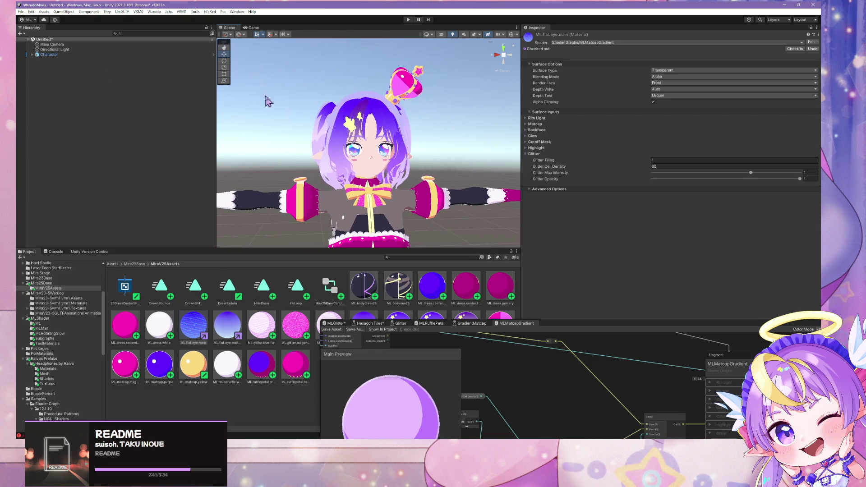
{"action": "left_click", "coordinate": [154, 12]}
{"action": "left_click", "coordinate": [180, 53]}
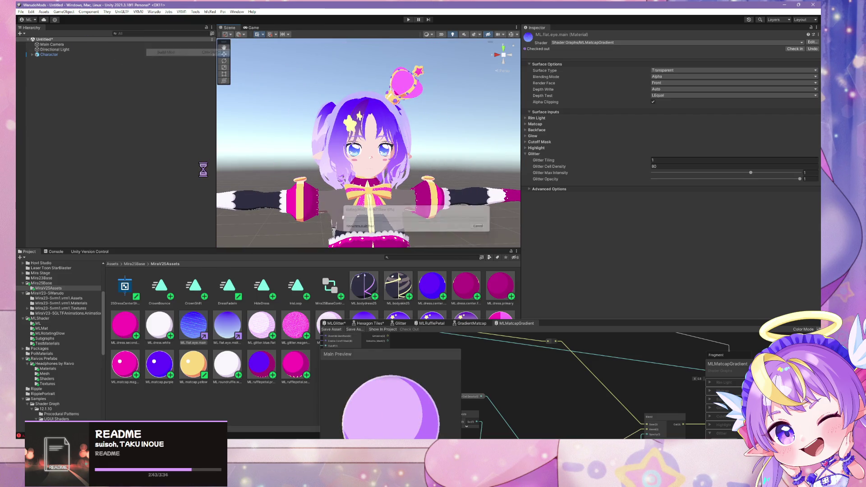
Dismiss the prefab restructure error and switch to Warudo once the mod build finishes
{"action": "left_click", "coordinate": [460, 238]}
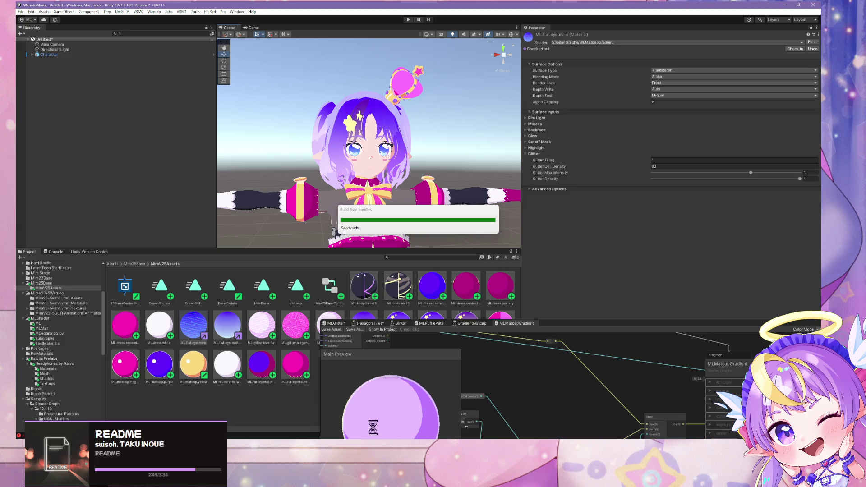
{"action": "mouse_move", "coordinate": [384, 444]}
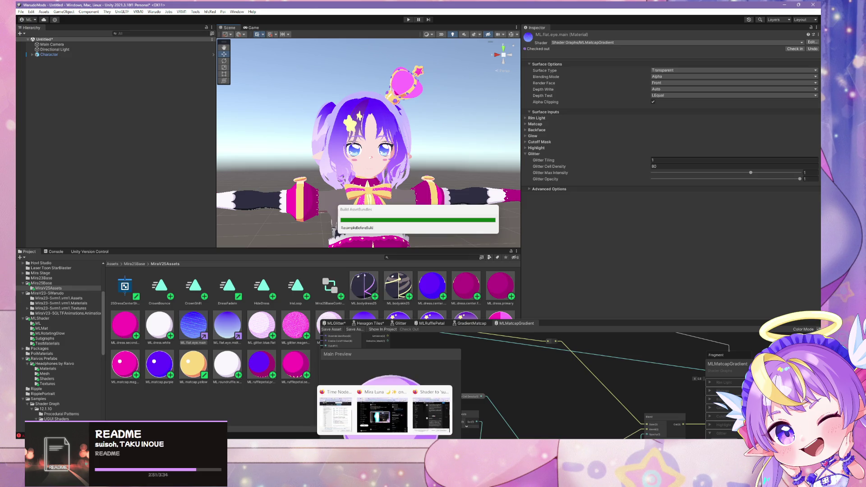
{"action": "left_click", "coordinate": [406, 445]}
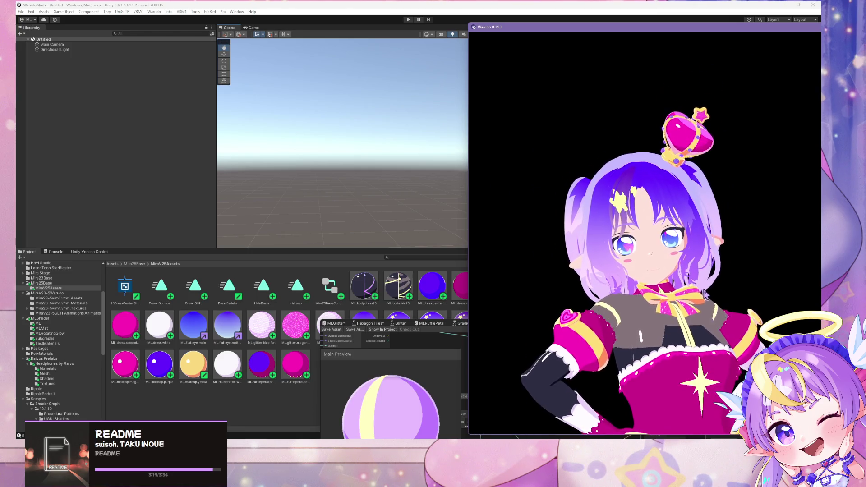
Set Camera 1's bloom threshold to 1.19 and intensity to 1.74
{"action": "scroll", "coordinate": [713, 310], "scroll_direction": "up", "scroll_amount": 5}
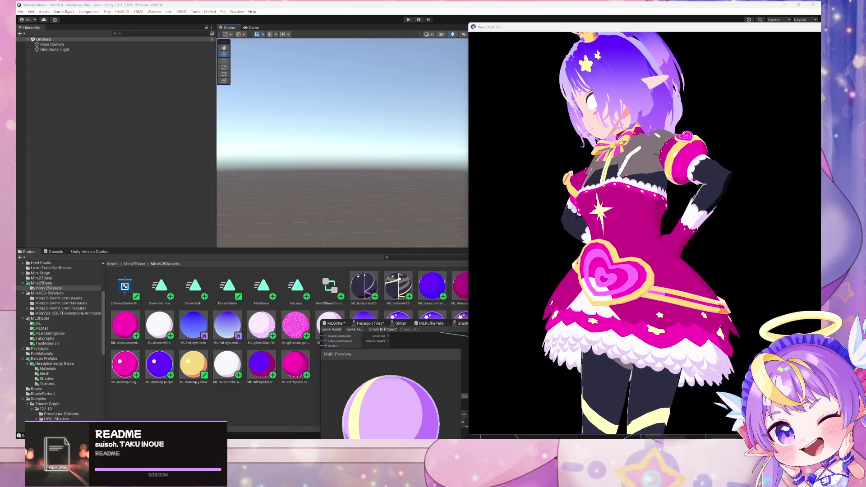
{"action": "key", "text": "alt+Tab"}
{"action": "scroll", "coordinate": [98, 190], "scroll_direction": "up", "scroll_amount": 3}
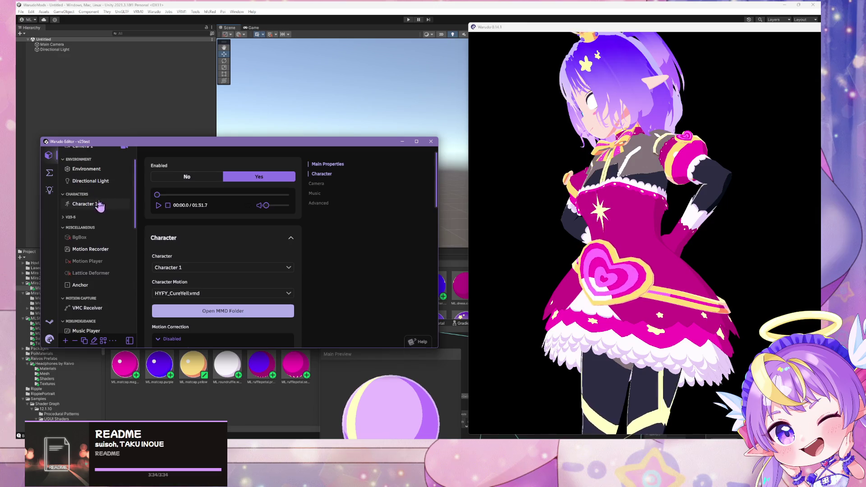
{"action": "scroll", "coordinate": [82, 206], "scroll_direction": "up", "scroll_amount": 1}
{"action": "left_click", "coordinate": [82, 177]}
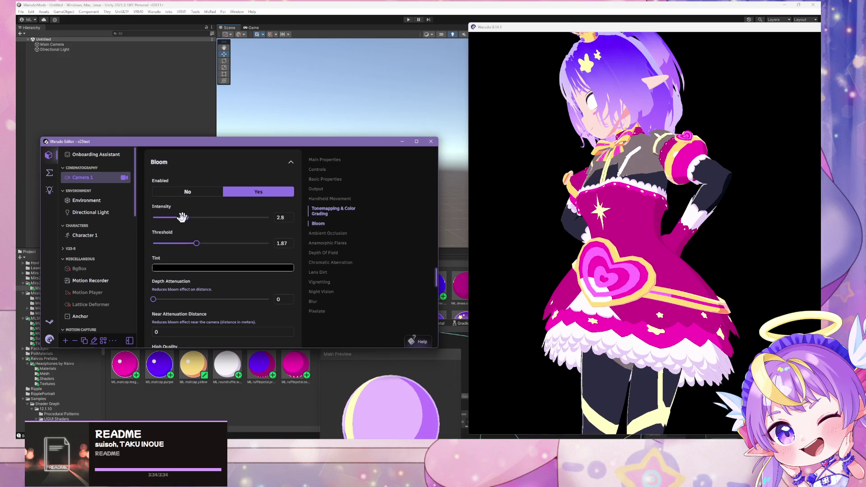
{"action": "left_click_drag", "start_coordinate": [194, 241], "coordinate": [181, 244]}
{"action": "left_click_drag", "start_coordinate": [686, 257], "coordinate": [659, 260]}
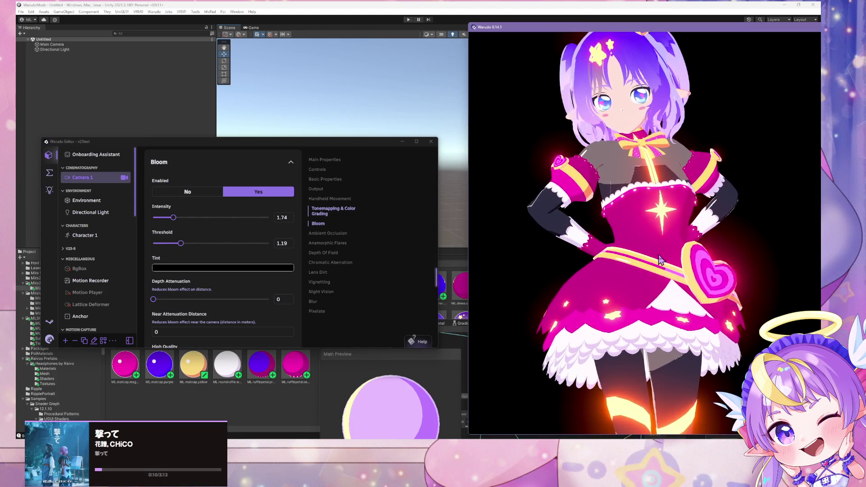
{"action": "scroll", "coordinate": [654, 258], "scroll_direction": "up", "scroll_amount": 5}
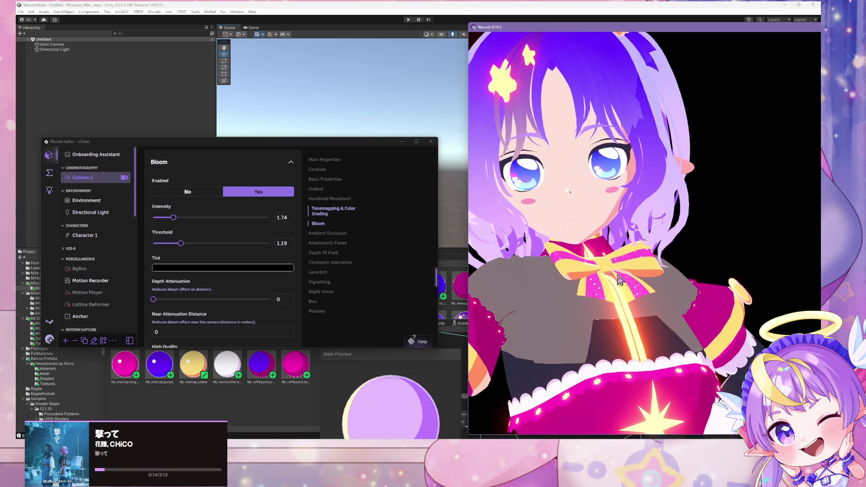
{"action": "left_click", "coordinate": [298, 7]}
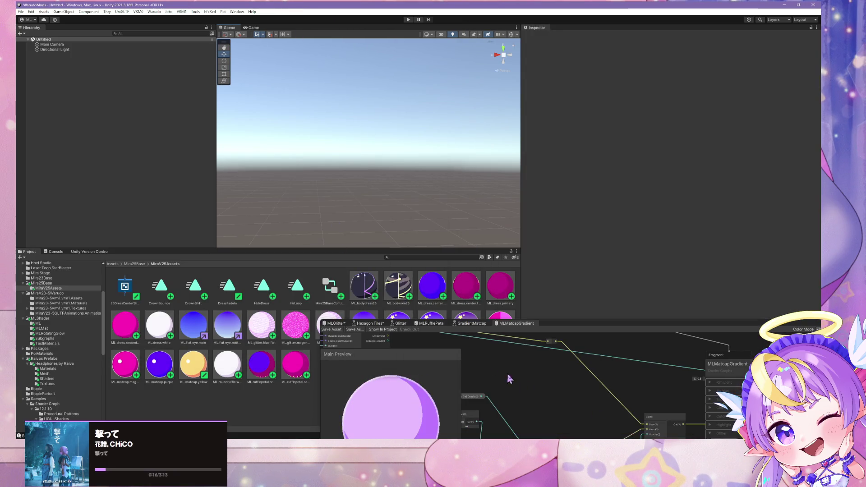
{"action": "key", "text": "alt+Tab"}
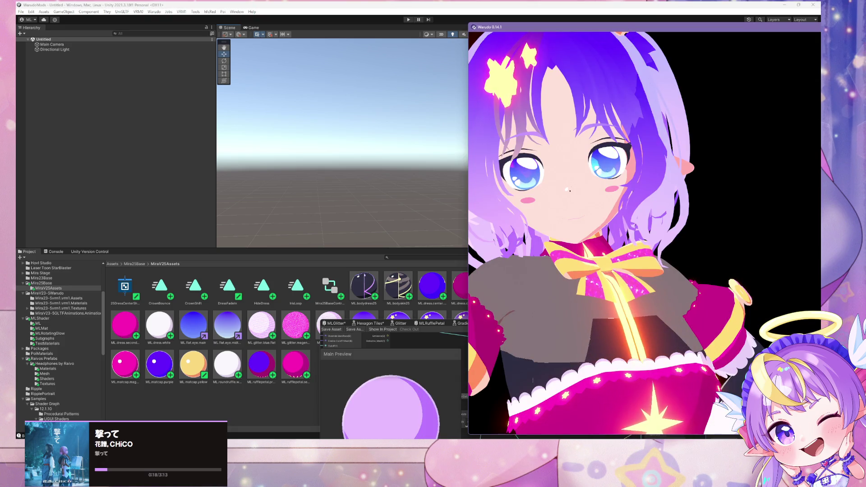
{"action": "key", "text": "alt+Tab"}
{"action": "key", "text": "alt+Tab"}
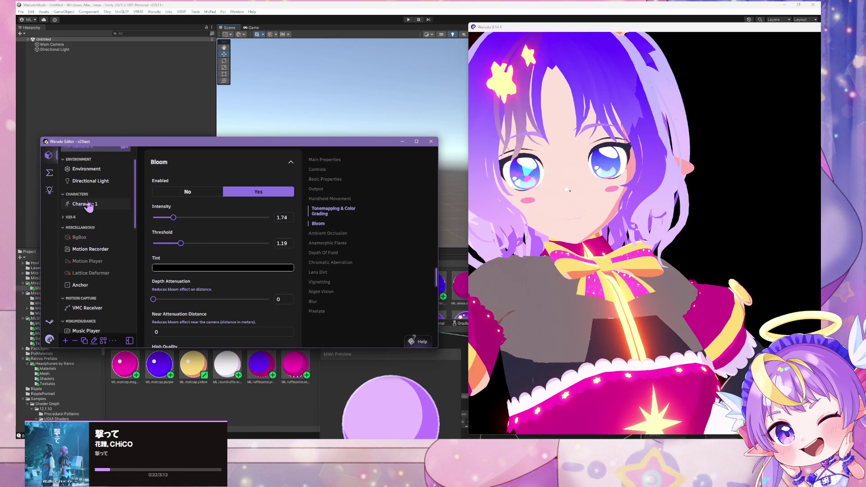
Select Character 1 in the entity list and look through its settings
{"action": "left_click", "coordinate": [85, 204]}
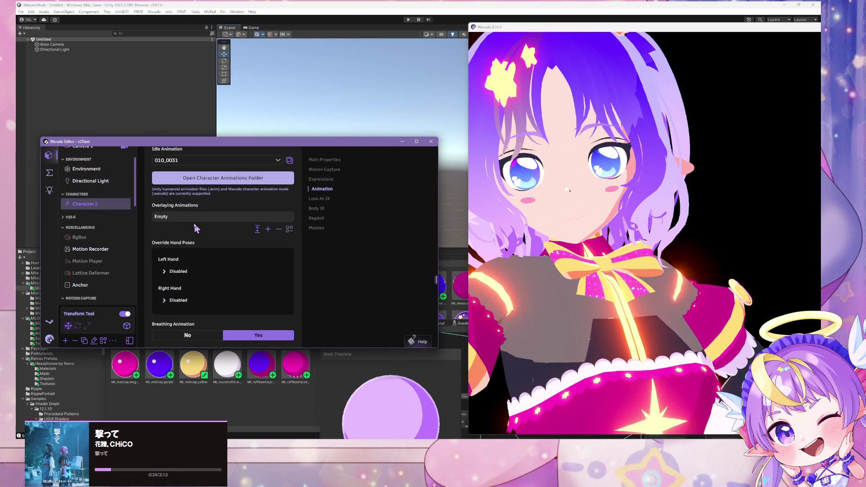
{"action": "scroll", "coordinate": [195, 229], "scroll_direction": "down", "scroll_amount": 15}
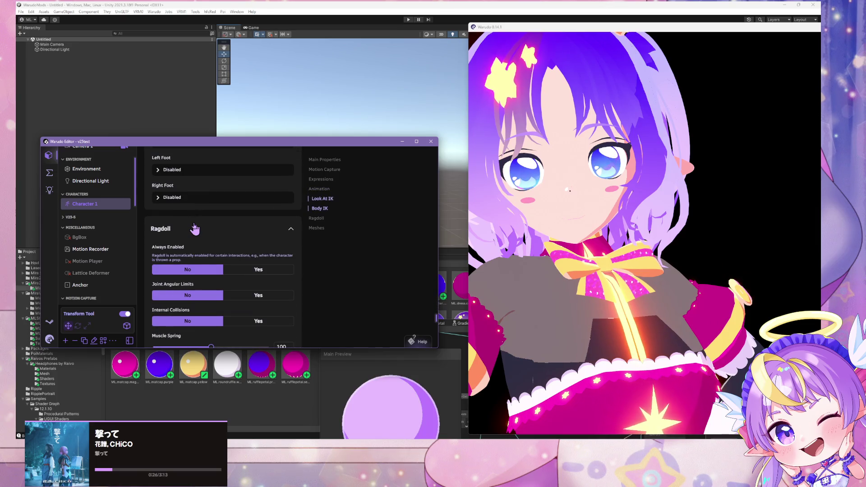
{"action": "scroll", "coordinate": [195, 229], "scroll_direction": "down", "scroll_amount": 10}
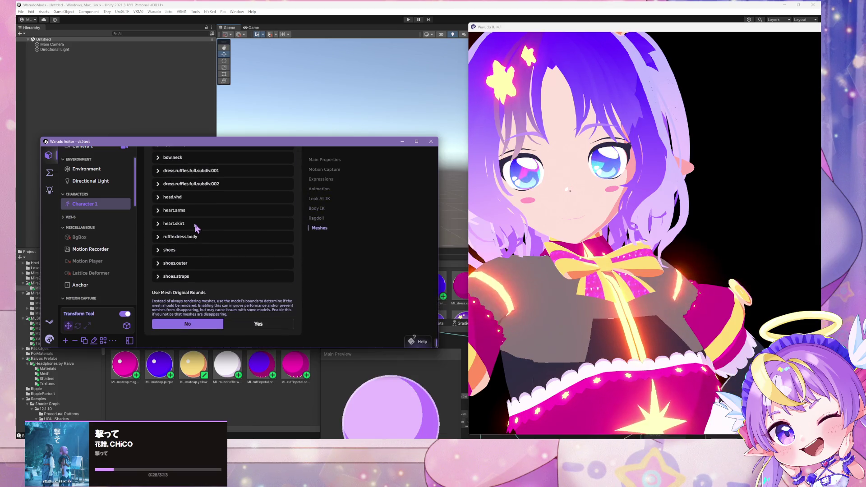
{"action": "scroll", "coordinate": [195, 229], "scroll_direction": "up", "scroll_amount": 10}
{"action": "scroll", "coordinate": [195, 228], "scroll_direction": "up", "scroll_amount": 5}
{"action": "scroll", "coordinate": [195, 229], "scroll_direction": "up", "scroll_amount": 5}
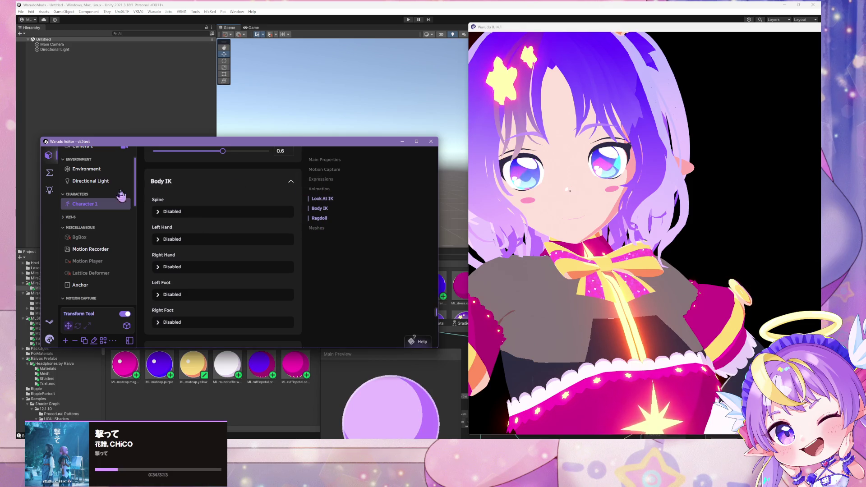
Go to Character 1's Expressions section and open the default material property's material list
{"action": "left_click", "coordinate": [319, 181]}
{"action": "scroll", "coordinate": [199, 245], "scroll_direction": "down", "scroll_amount": 15}
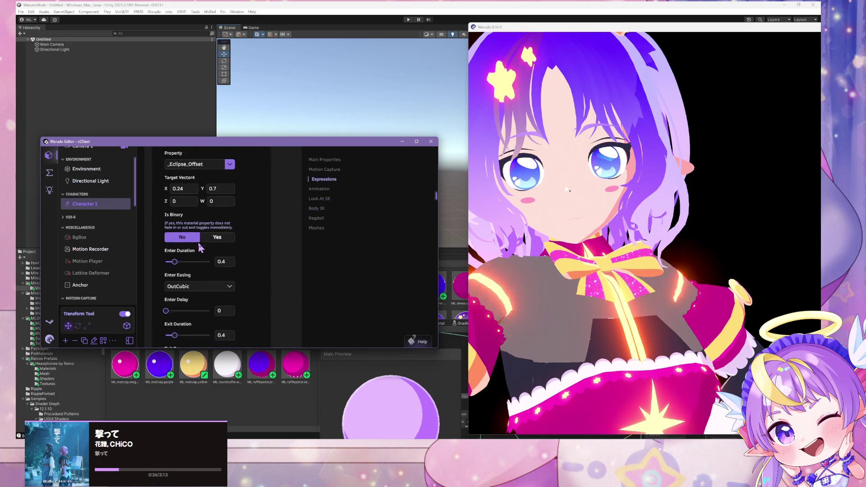
{"action": "scroll", "coordinate": [203, 240], "scroll_direction": "down", "scroll_amount": 10}
{"action": "scroll", "coordinate": [202, 233], "scroll_direction": "up", "scroll_amount": 5}
{"action": "left_click", "coordinate": [242, 228]}
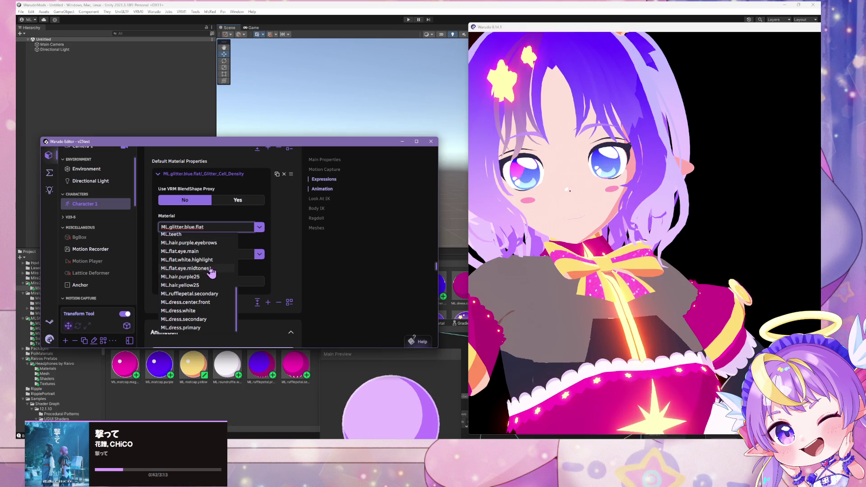
Target ML.flat.eye.main's _Glitter_Max_Intensity in the default material property
{"action": "left_click", "coordinate": [180, 252]}
{"action": "left_click", "coordinate": [260, 255]}
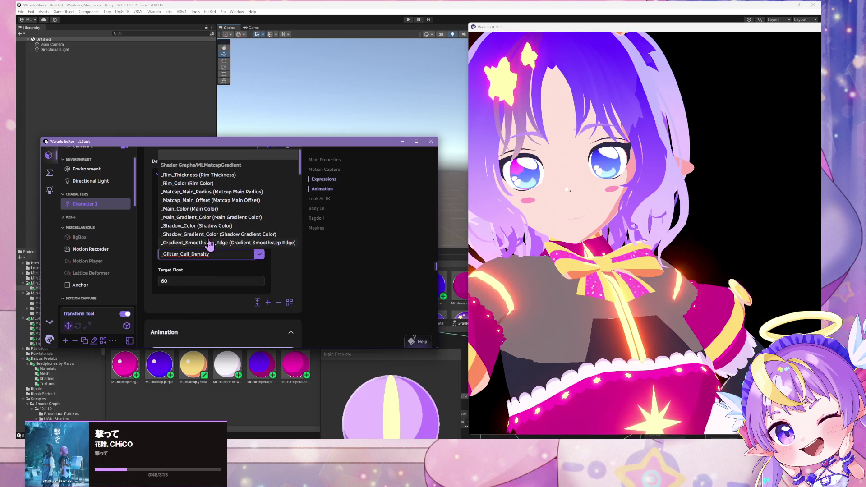
{"action": "scroll", "coordinate": [211, 239], "scroll_direction": "down", "scroll_amount": 5}
{"action": "scroll", "coordinate": [210, 227], "scroll_direction": "down", "scroll_amount": 3}
{"action": "left_click", "coordinate": [202, 193]}
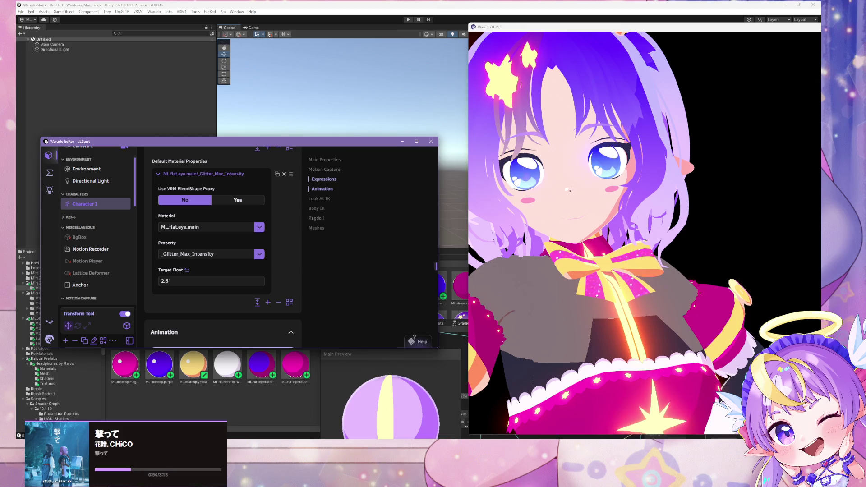
Set the Target Float to 2, then return to Unity
{"action": "left_click_drag", "start_coordinate": [211, 281], "coordinate": [189, 280]}
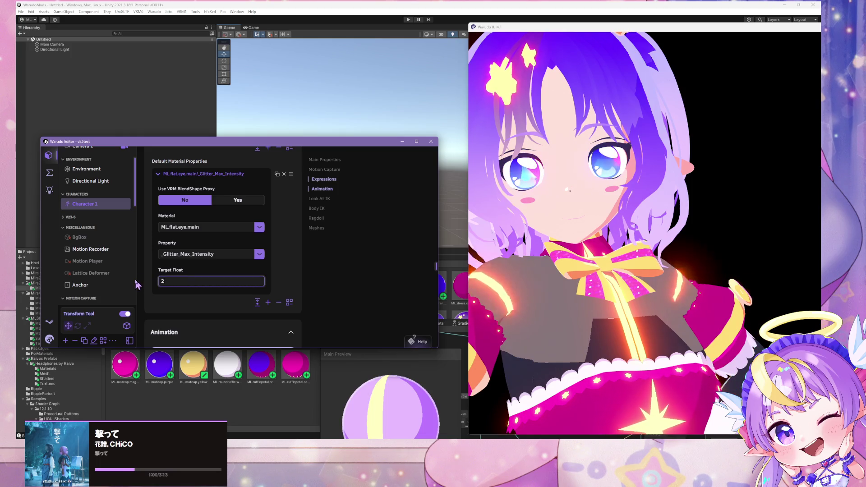
{"action": "left_click", "coordinate": [684, 261]}
{"action": "scroll", "coordinate": [684, 261], "scroll_direction": "down", "scroll_amount": 5}
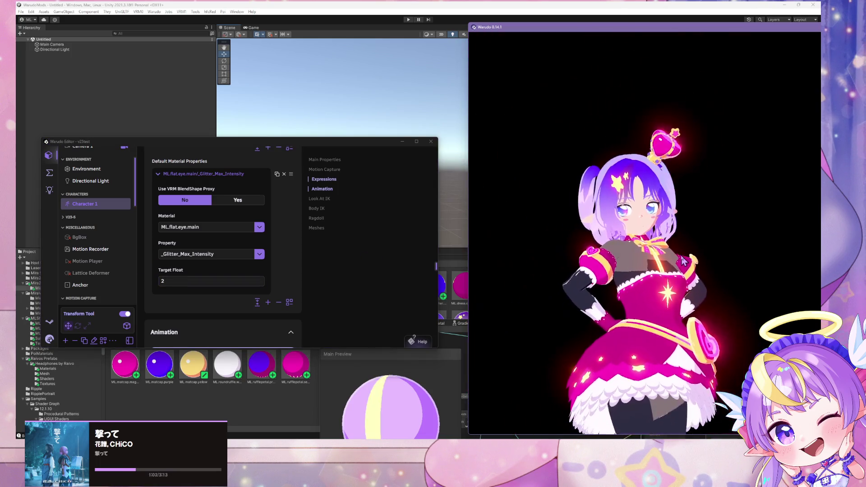
{"action": "scroll", "coordinate": [684, 261], "scroll_direction": "up", "scroll_amount": 5}
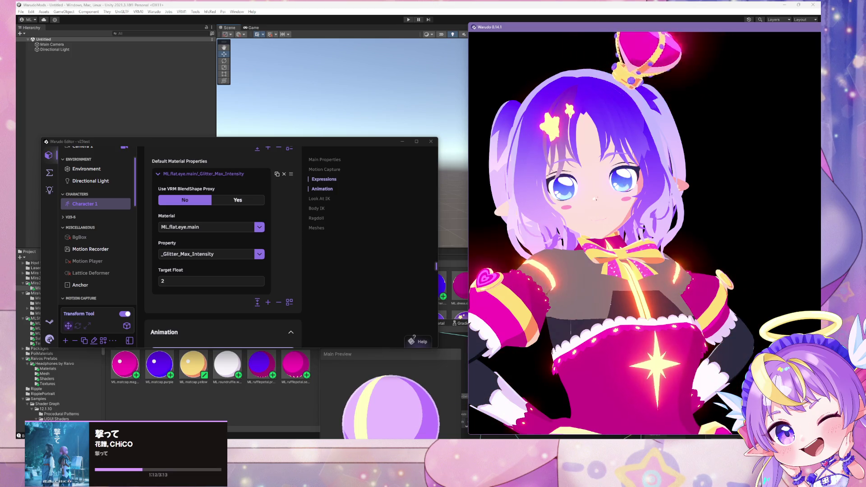
{"action": "mouse_move", "coordinate": [467, 442]}
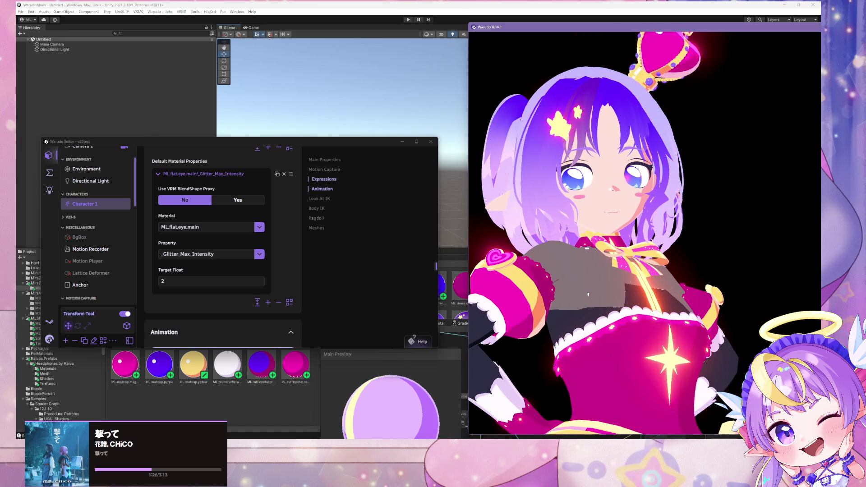
{"action": "key", "text": "alt+Tab"}
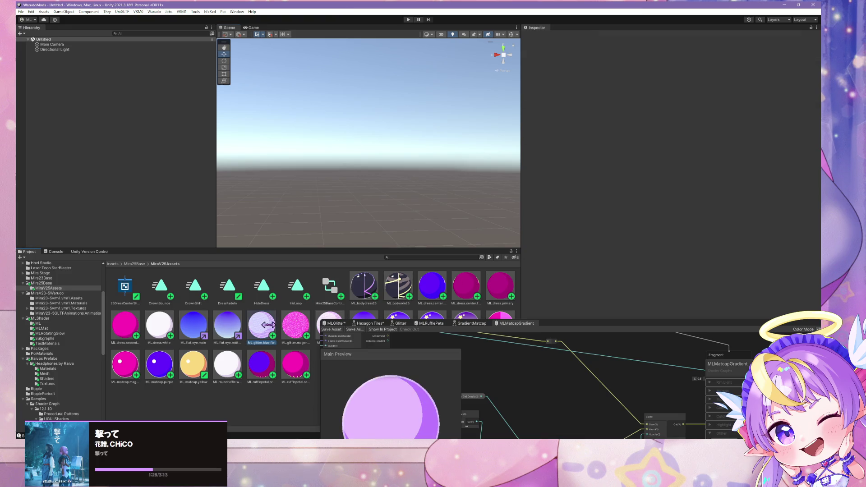
Open ML.glitter.magenta's shader graph and move the Clamp node aside to make room
{"action": "left_click", "coordinate": [295, 324]}
{"action": "left_click", "coordinate": [815, 44]}
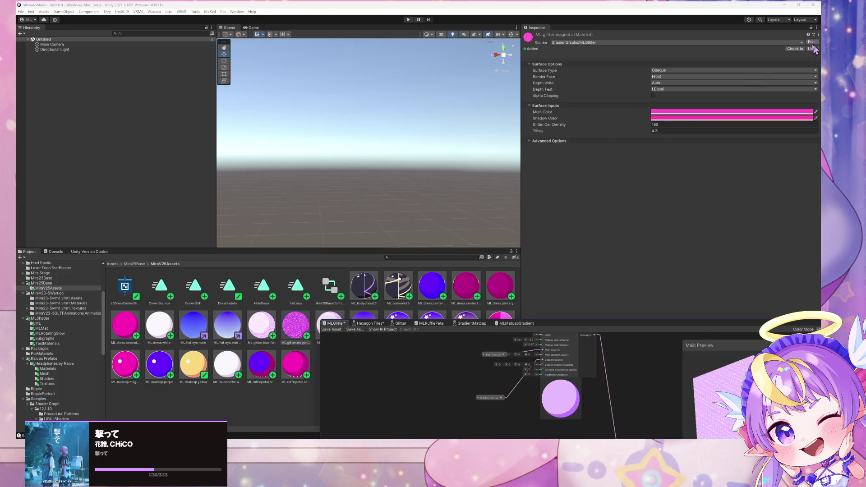
{"action": "left_click_drag", "start_coordinate": [598, 323], "coordinate": [405, 64]}
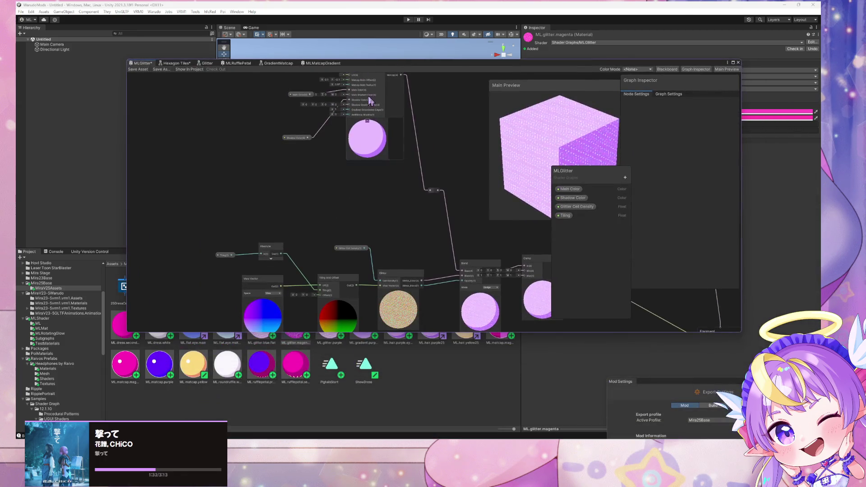
{"action": "scroll", "coordinate": [399, 158], "scroll_direction": "up", "scroll_amount": 2}
{"action": "left_click_drag", "start_coordinate": [400, 160], "coordinate": [447, 175]}
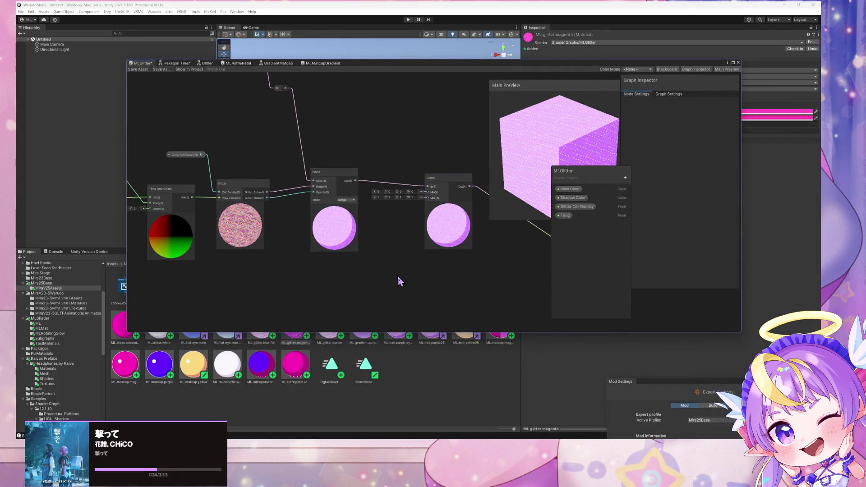
Add a Float node wired into Clamp's Max, save the graph, and rebuild the Warudo mod
{"action": "key", "text": "space"}
{"action": "type", "text": "float"}
{"action": "key", "text": "Return"}
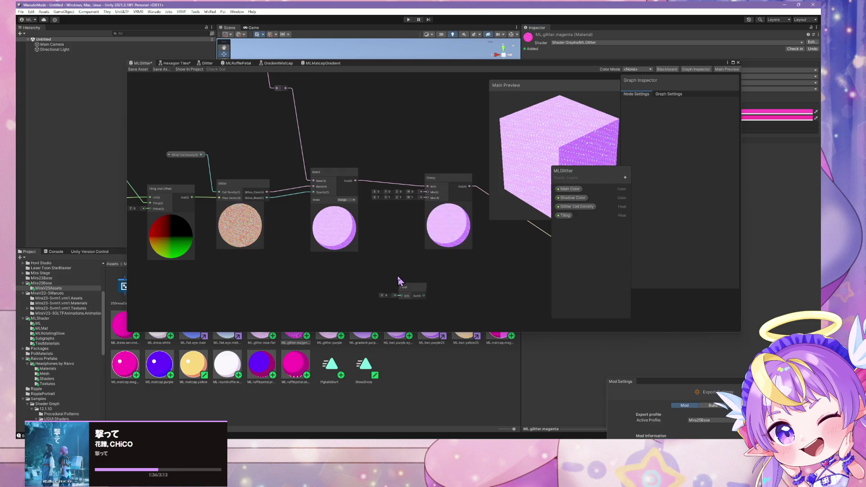
{"action": "left_click", "coordinate": [389, 295]}
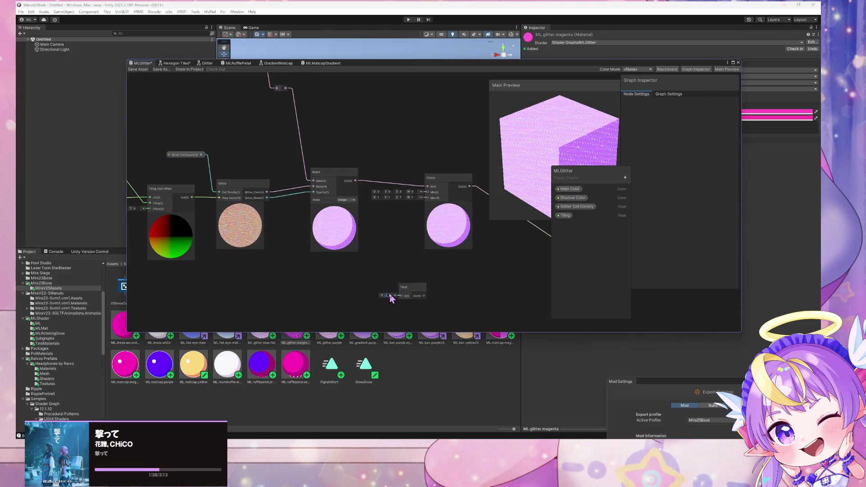
{"action": "left_click_drag", "start_coordinate": [426, 205], "coordinate": [427, 197]}
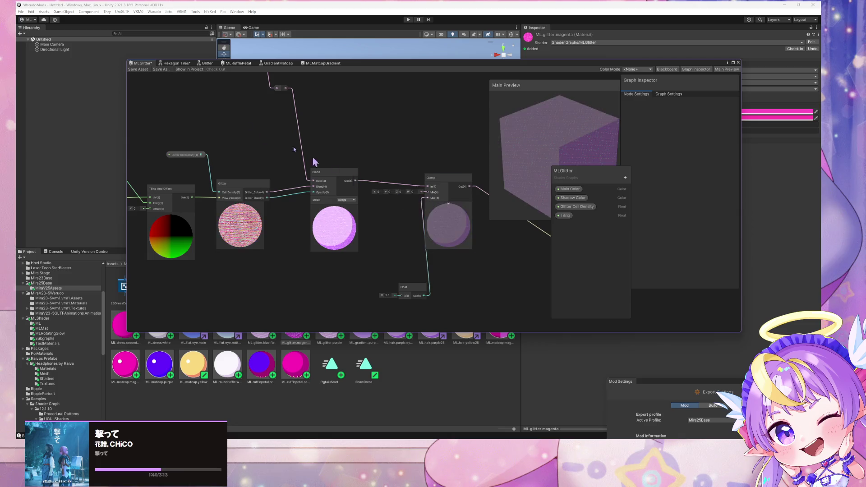
{"action": "key", "text": "ctrl+s"}
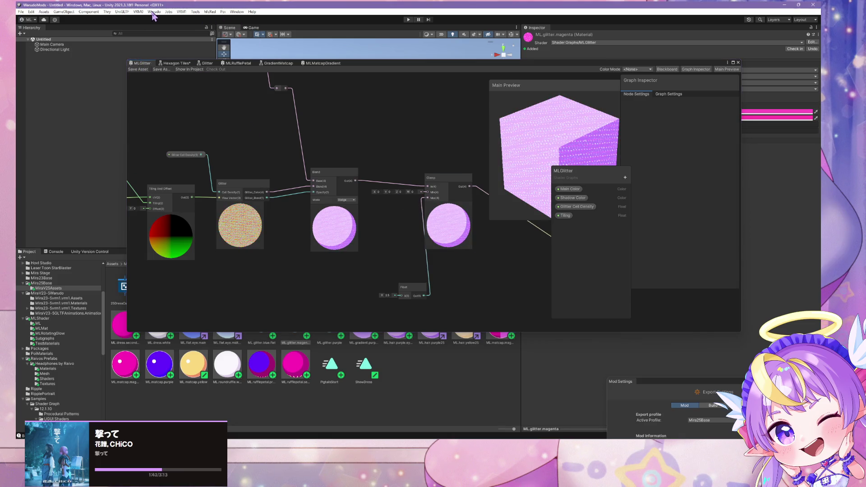
{"action": "left_click", "coordinate": [181, 65]}
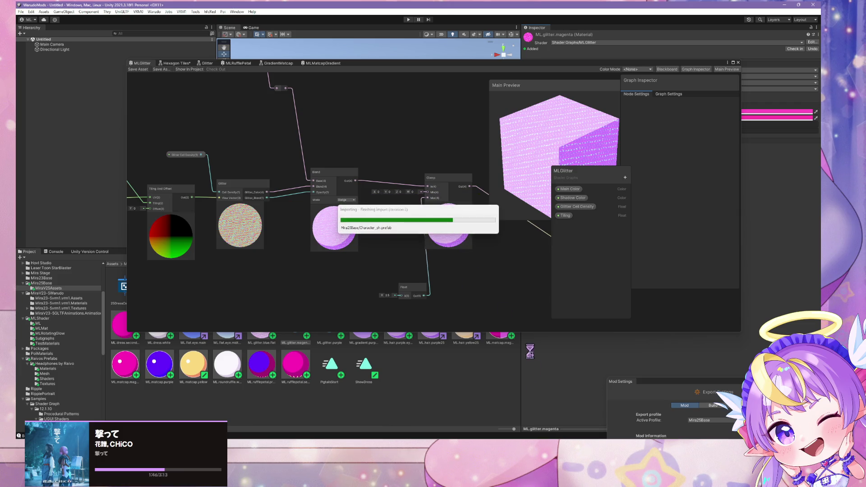
{"action": "left_click", "coordinate": [591, 422]}
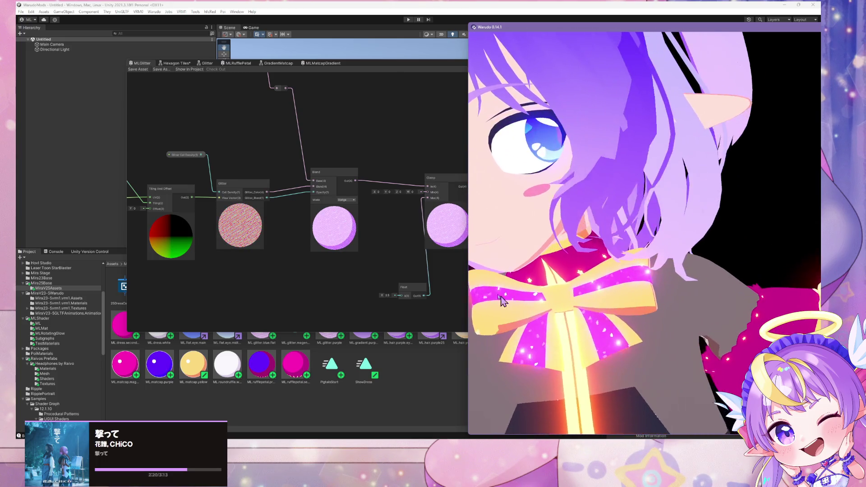
Orbit Warudo's camera around the avatar to inspect it from behind and the front
{"action": "left_click_drag", "start_coordinate": [585, 30], "coordinate": [360, 18]}
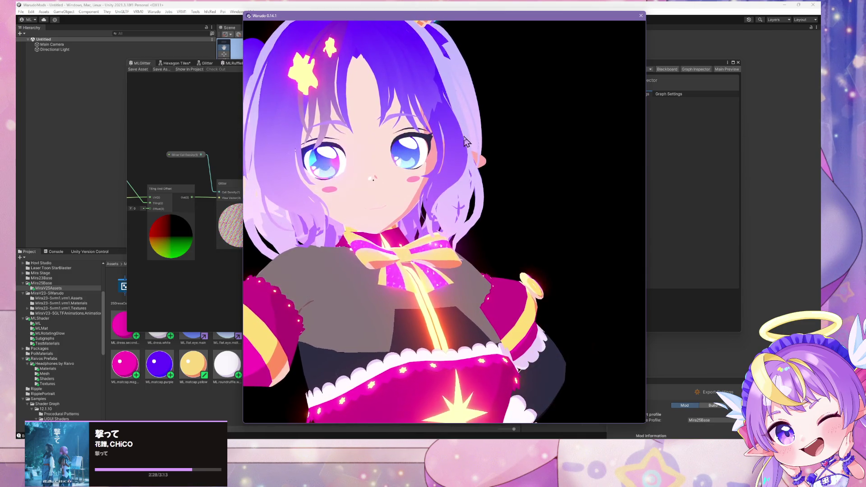
{"action": "mouse_move", "coordinate": [459, 141]}
{"action": "left_mouse_down"}
{"action": "mouse_move", "coordinate": [302, 176]}
{"action": "mouse_move", "coordinate": [479, 199]}
{"action": "left_mouse_up"}
{"action": "mouse_move", "coordinate": [535, 200]}
{"action": "left_mouse_down"}
{"action": "mouse_move", "coordinate": [559, 190]}
{"action": "mouse_move", "coordinate": [514, 204]}
{"action": "left_mouse_up"}
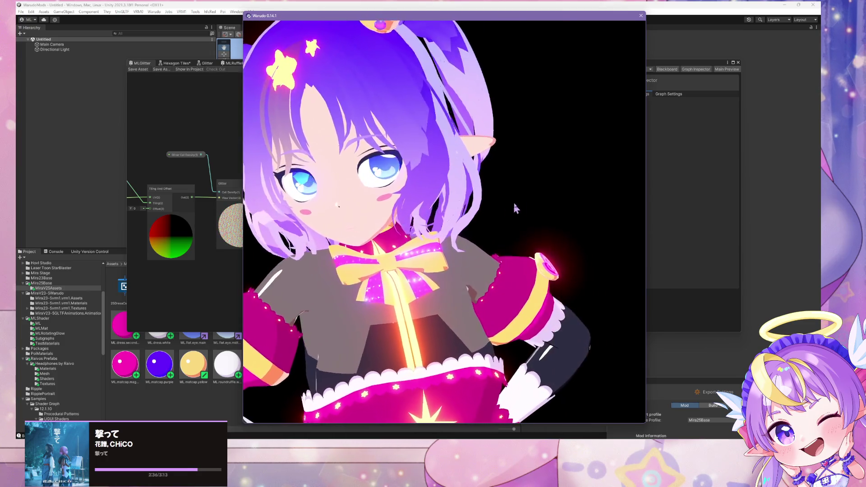
{"action": "scroll", "coordinate": [524, 189], "scroll_direction": "down", "scroll_amount": 5}
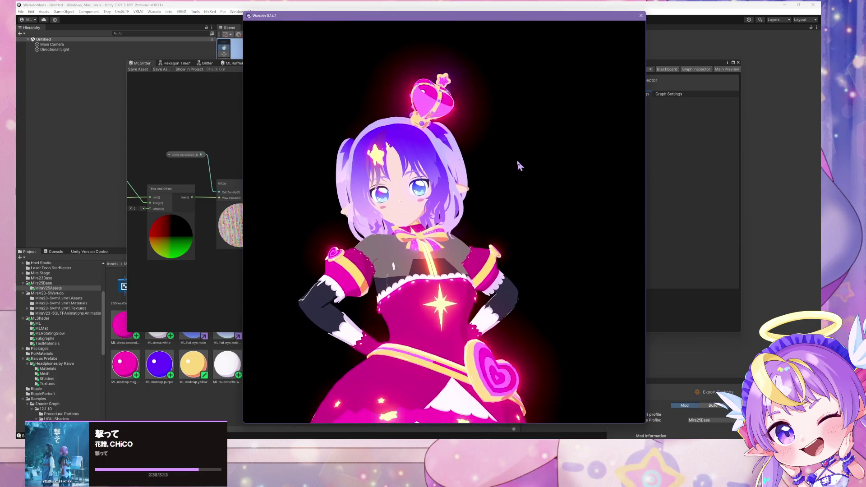
{"action": "scroll", "coordinate": [526, 156], "scroll_direction": "up", "scroll_amount": 5}
Close Warudo without saving and relaunch it from the Steam library
{"action": "key", "text": "alt+Tab"}
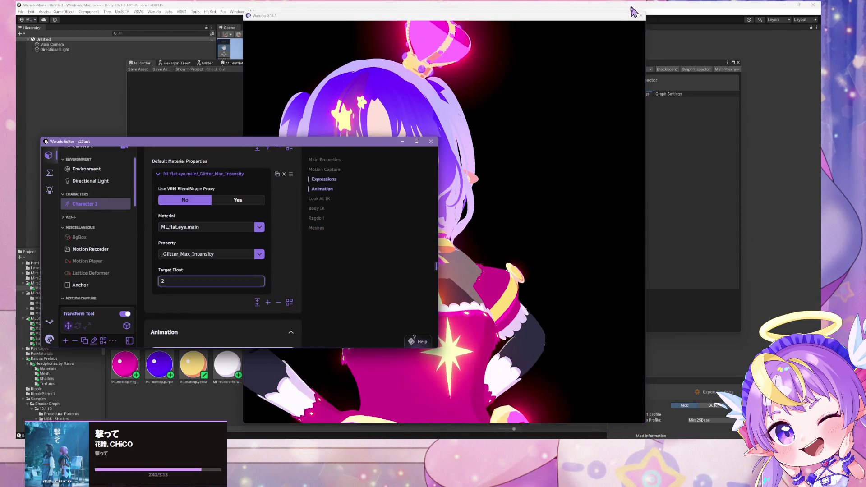
{"action": "left_click", "coordinate": [640, 17]}
{"action": "left_click", "coordinate": [440, 246]}
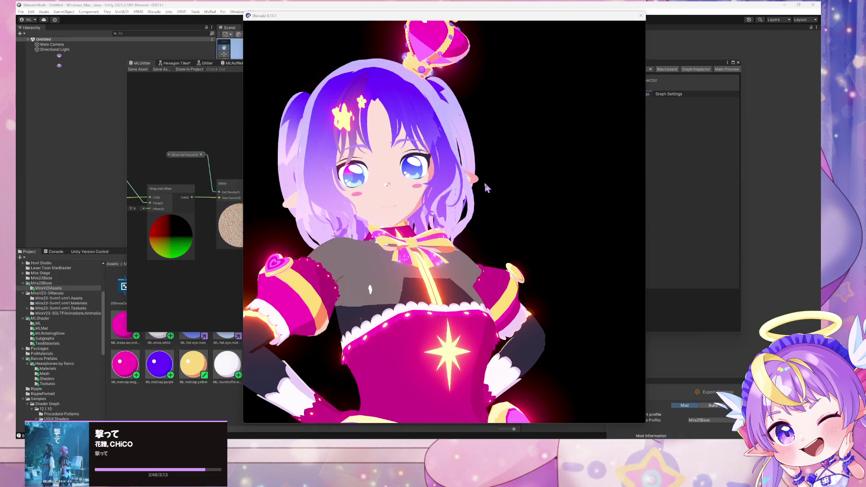
{"action": "left_click", "coordinate": [572, 428]}
{"action": "mouse_move", "coordinate": [444, 438]}
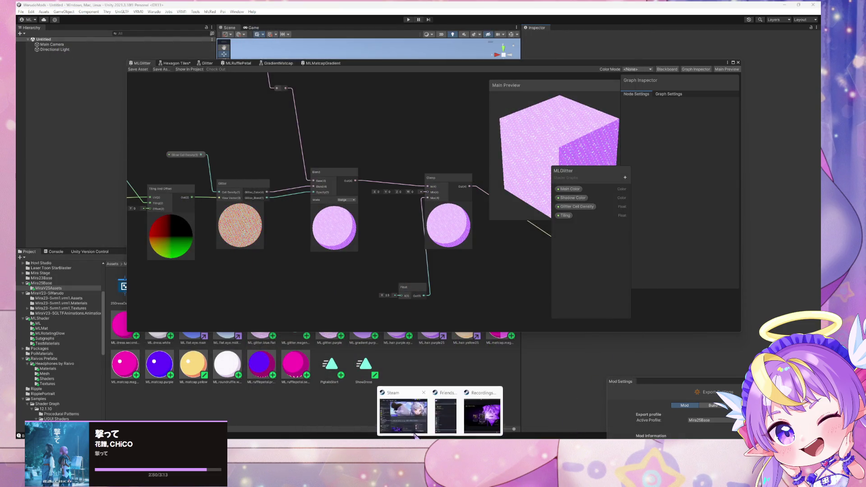
{"action": "left_click", "coordinate": [395, 402]}
{"action": "left_click", "coordinate": [384, 188]}
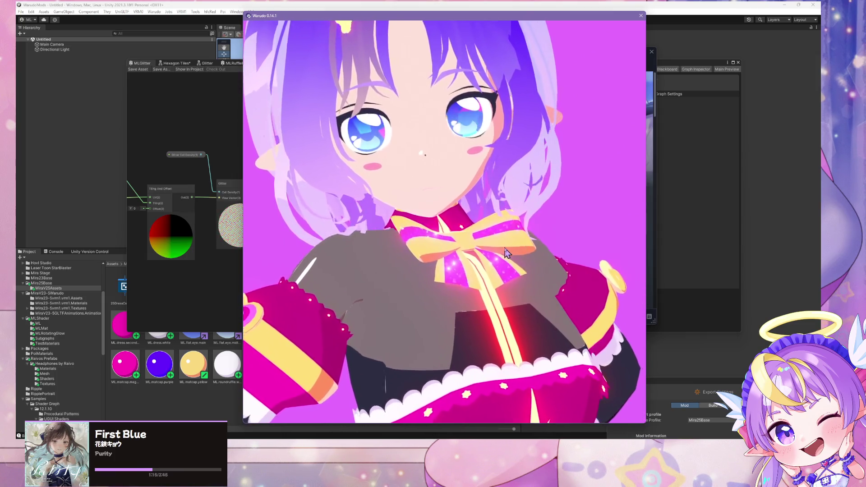
Open the ReShade overlay listing the TAA, Cobra Mask and MXAO effects
{"action": "key", "text": "Home"}
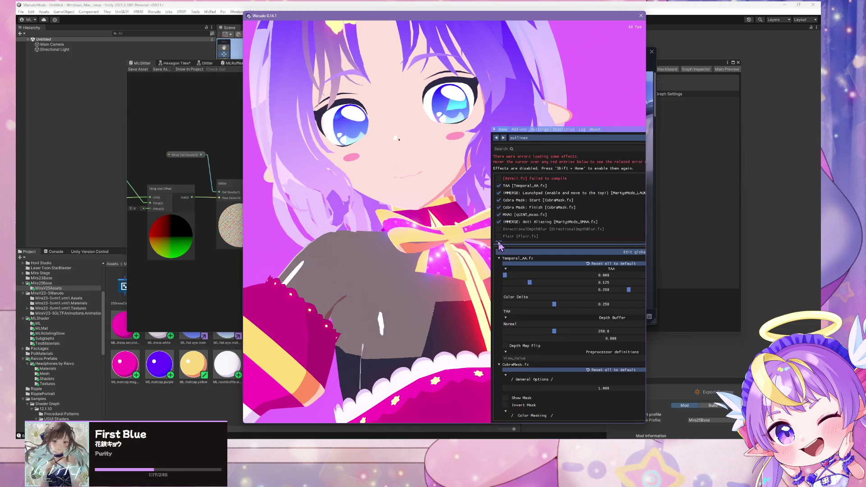
Switch ReShade's Generic Depth to the 1280x1280 depth buffer with 77 draw calls and close the overlay
{"action": "left_click", "coordinate": [499, 230]}
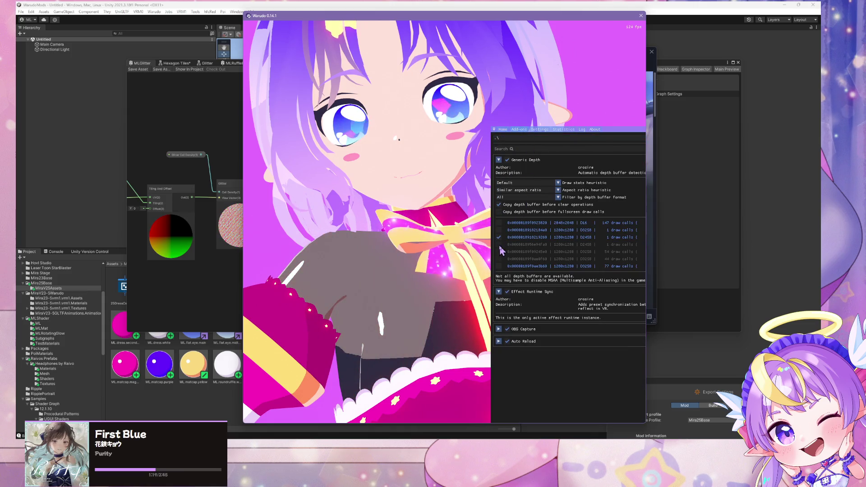
{"action": "left_click", "coordinate": [499, 238]}
{"action": "left_click", "coordinate": [499, 238]}
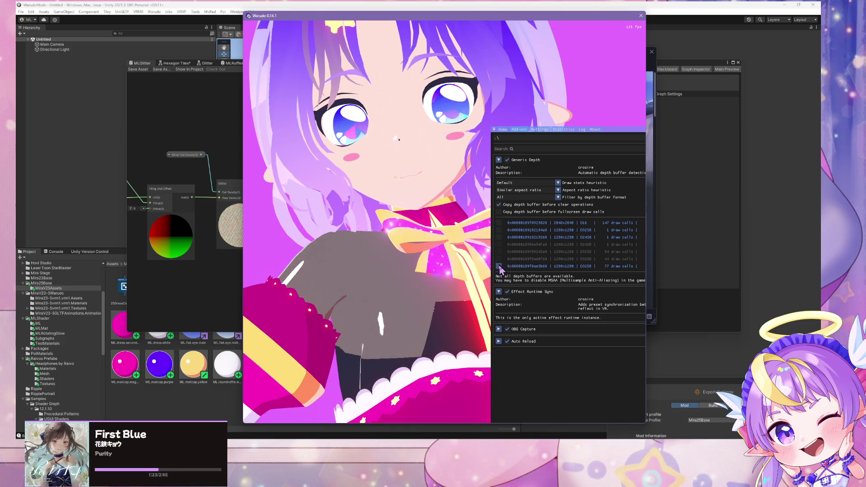
{"action": "left_click", "coordinate": [499, 230]}
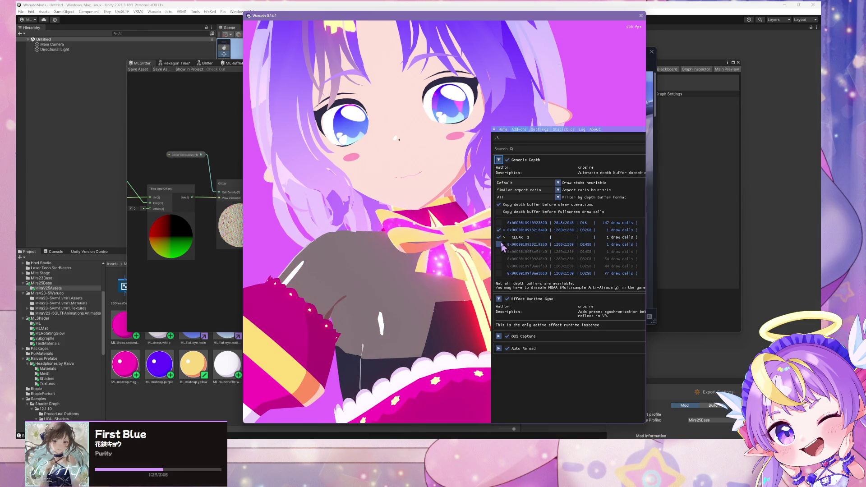
{"action": "left_click", "coordinate": [499, 274]}
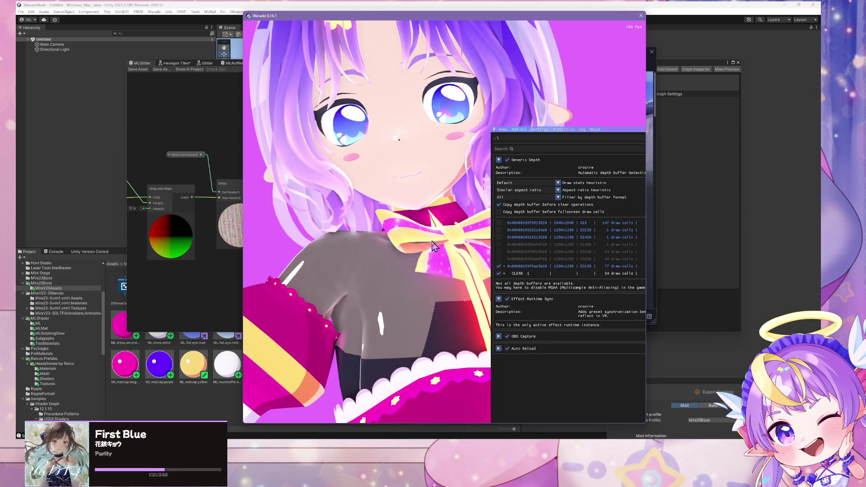
{"action": "key", "text": "Home"}
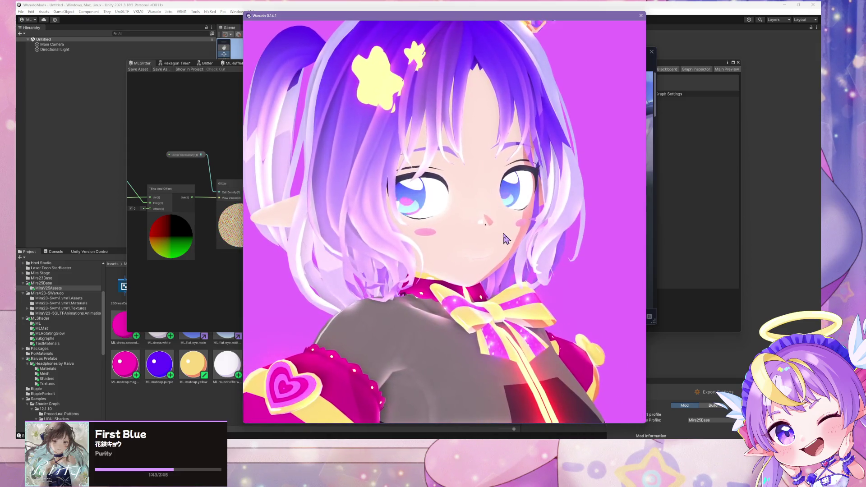
{"action": "mouse_move", "coordinate": [462, 232]}
{"action": "left_mouse_down"}
{"action": "mouse_move", "coordinate": [285, 239]}
{"action": "mouse_move", "coordinate": [533, 259]}
{"action": "left_mouse_up"}
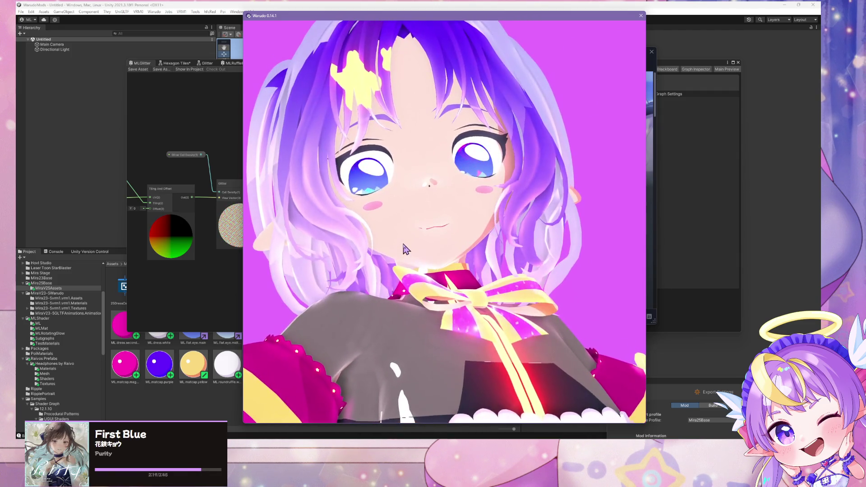
{"action": "key", "text": "Home"}
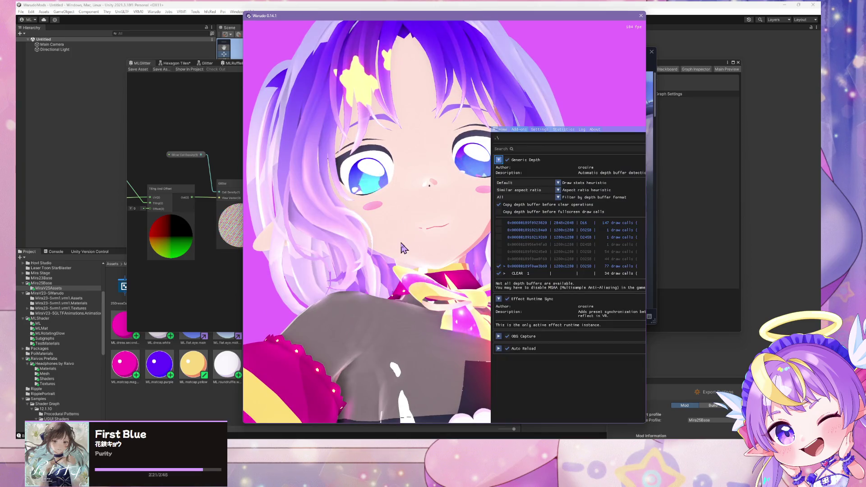
Show ReShade's loaded effects list, move the panel aside and scroll to qUINT_mxao
{"action": "left_click", "coordinate": [503, 129]}
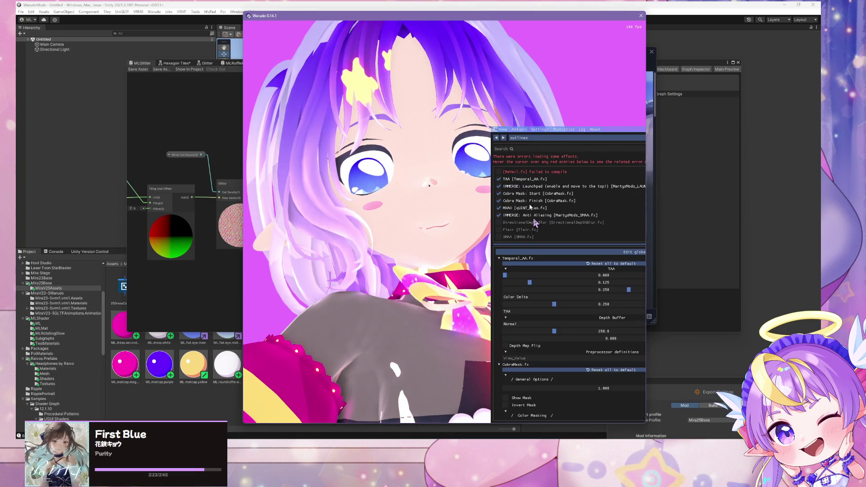
{"action": "scroll", "coordinate": [576, 332], "scroll_direction": "up", "scroll_amount": 10}
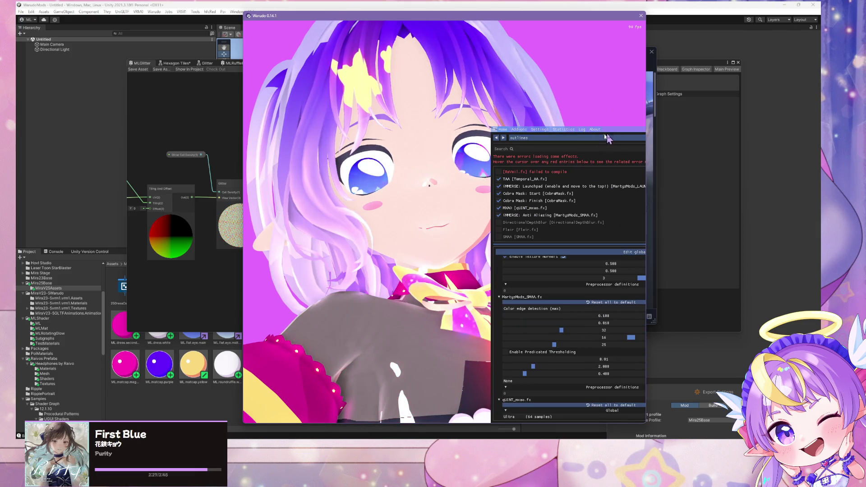
{"action": "left_click_drag", "start_coordinate": [614, 136], "coordinate": [505, 101]}
{"action": "scroll", "coordinate": [514, 290], "scroll_direction": "up", "scroll_amount": 8}
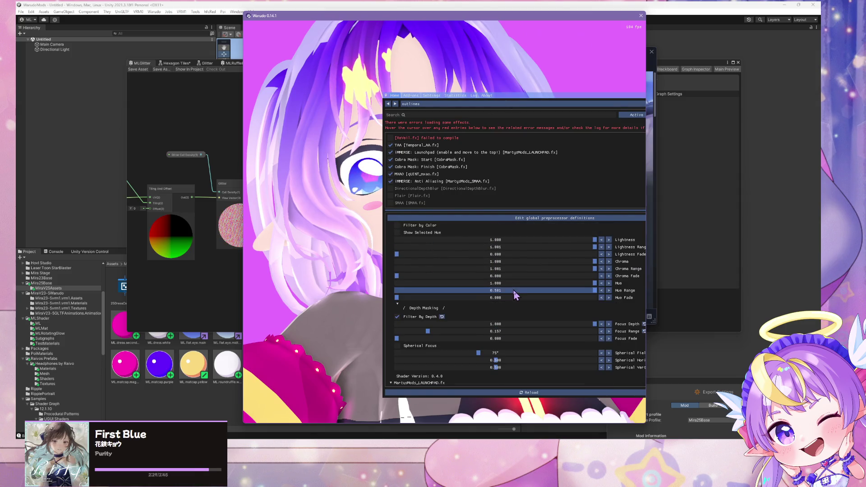
{"action": "scroll", "coordinate": [514, 292], "scroll_direction": "down", "scroll_amount": 7}
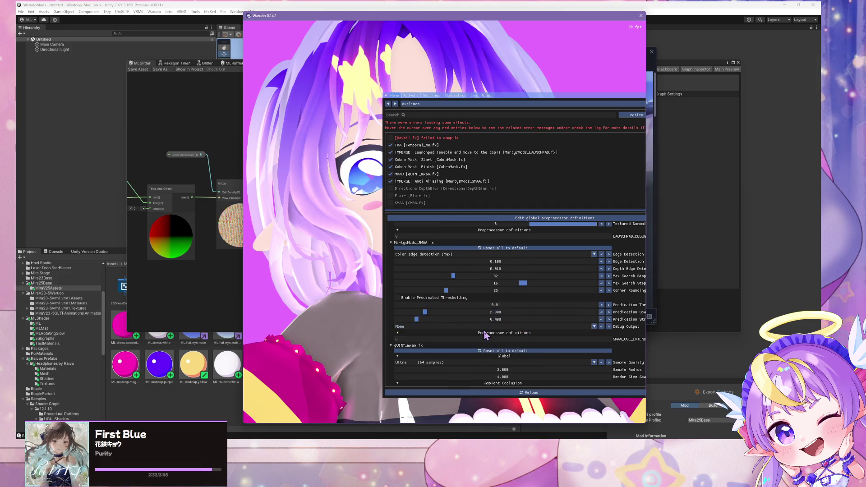
{"action": "scroll", "coordinate": [488, 336], "scroll_direction": "down", "scroll_amount": 1}
{"action": "scroll", "coordinate": [487, 337], "scroll_direction": "down", "scroll_amount": 1}
{"action": "scroll", "coordinate": [487, 337], "scroll_direction": "up", "scroll_amount": 5}
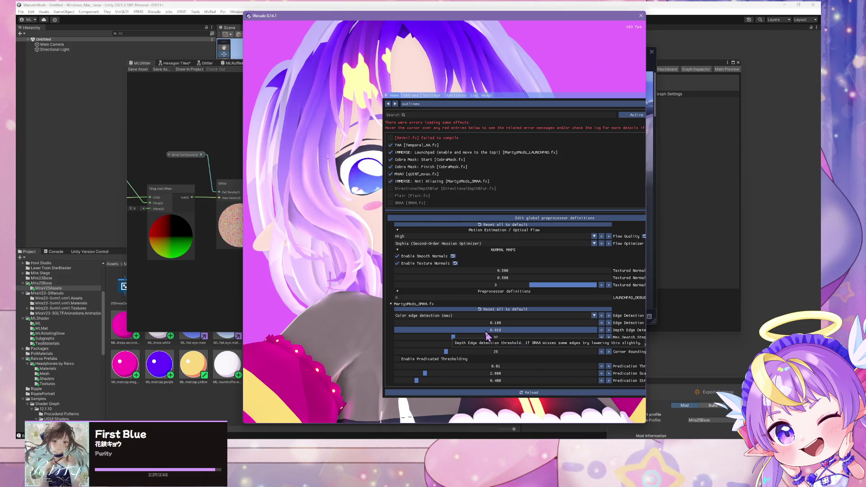
{"action": "scroll", "coordinate": [487, 336], "scroll_direction": "down", "scroll_amount": 4}
{"action": "scroll", "coordinate": [487, 337], "scroll_direction": "down", "scroll_amount": 5}
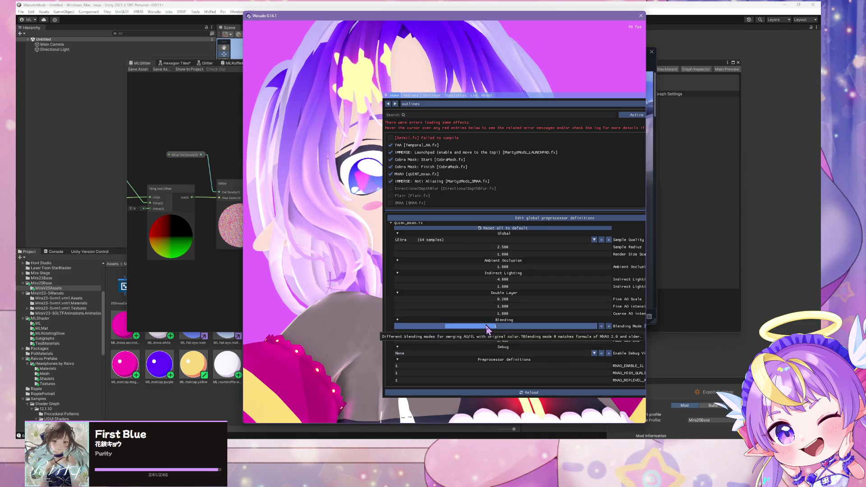
Set qUINT_mxao Blending Mode to 0, move the panel down and hide the overlay
{"action": "left_click", "coordinate": [440, 326]}
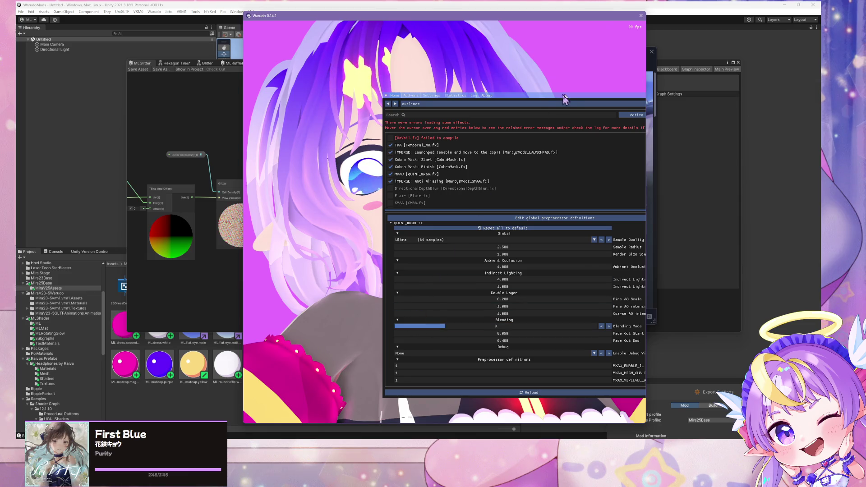
{"action": "mouse_move", "coordinate": [553, 100]}
{"action": "left_mouse_down"}
{"action": "mouse_move", "coordinate": [514, 318]}
{"action": "mouse_move", "coordinate": [546, 228]}
{"action": "mouse_move", "coordinate": [396, 261]}
{"action": "left_mouse_up"}
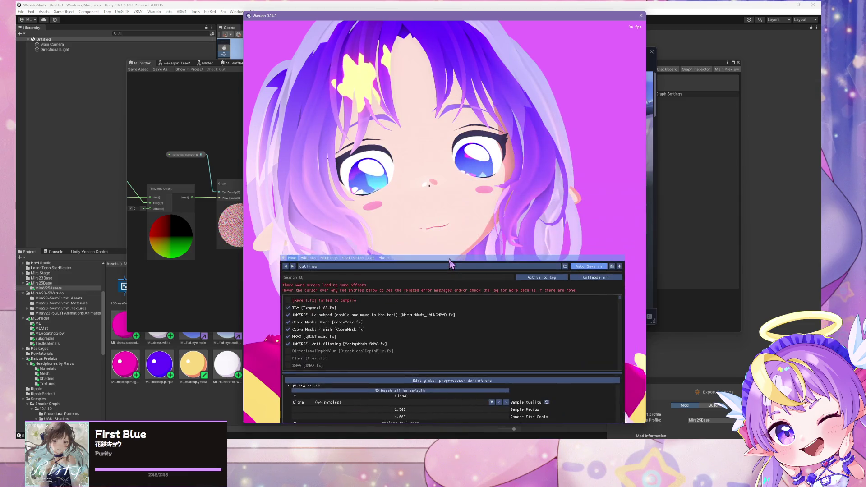
{"action": "key", "text": "Home"}
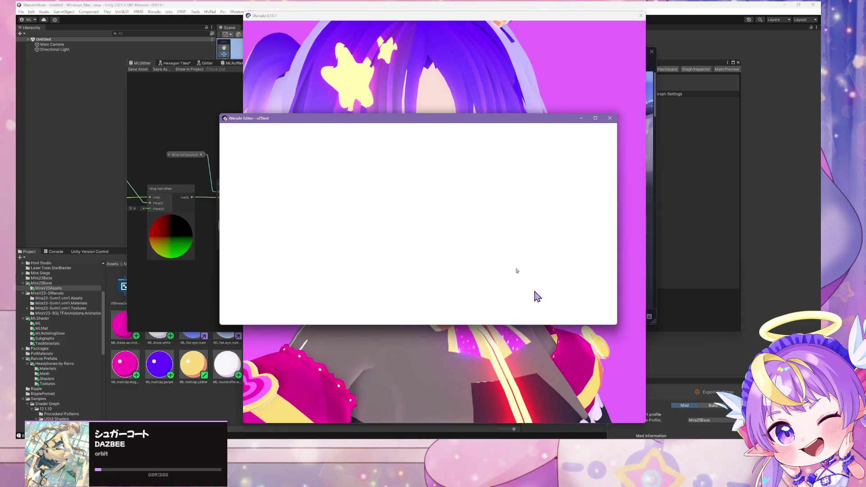
Change Camera 1's chroma key colour to white (#FFFFFF) in the Warudo editor
{"action": "left_click", "coordinate": [411, 144]}
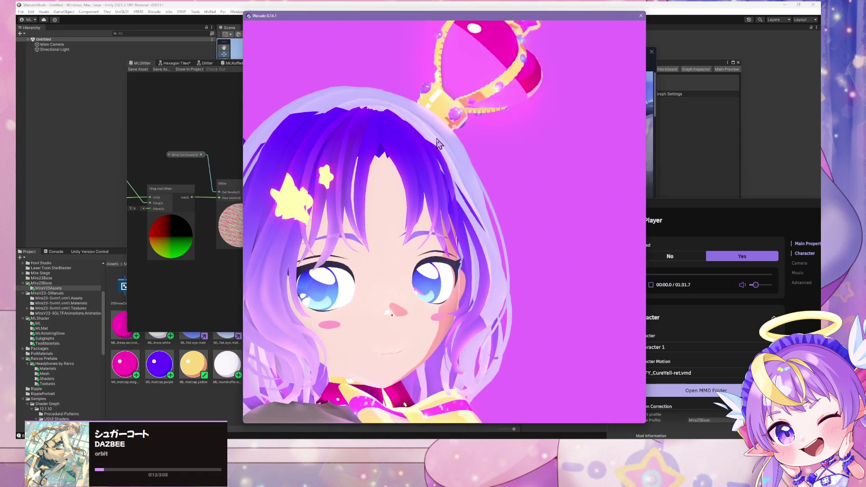
{"action": "mouse_move", "coordinate": [348, 145]}
{"action": "left_mouse_down"}
{"action": "mouse_move", "coordinate": [627, 131]}
{"action": "mouse_move", "coordinate": [628, 149]}
{"action": "left_mouse_up"}
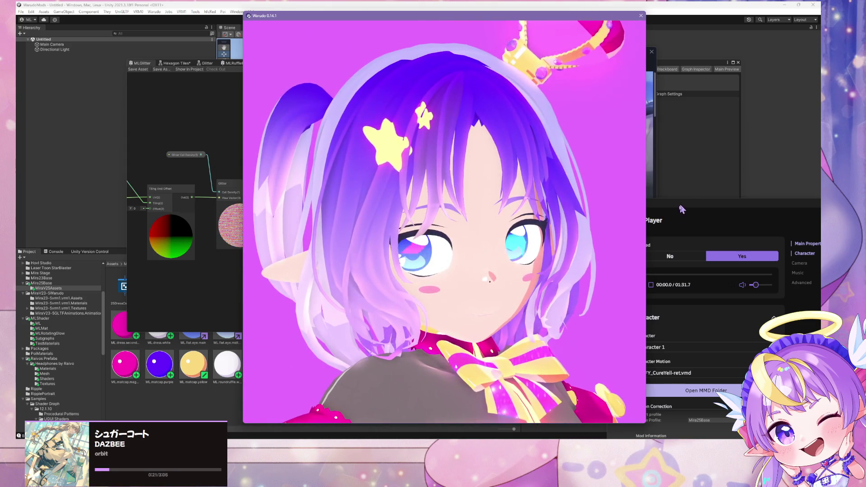
{"action": "left_click", "coordinate": [689, 230]}
{"action": "left_click", "coordinate": [566, 238]}
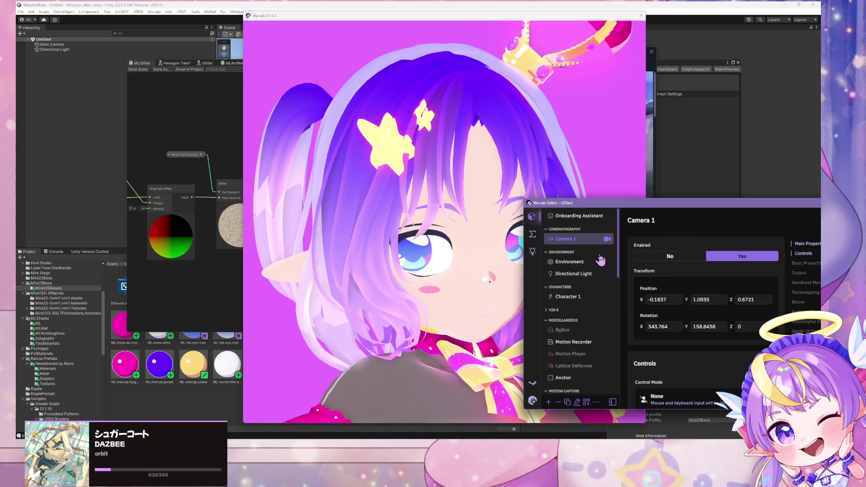
{"action": "scroll", "coordinate": [695, 302], "scroll_direction": "down", "scroll_amount": 5}
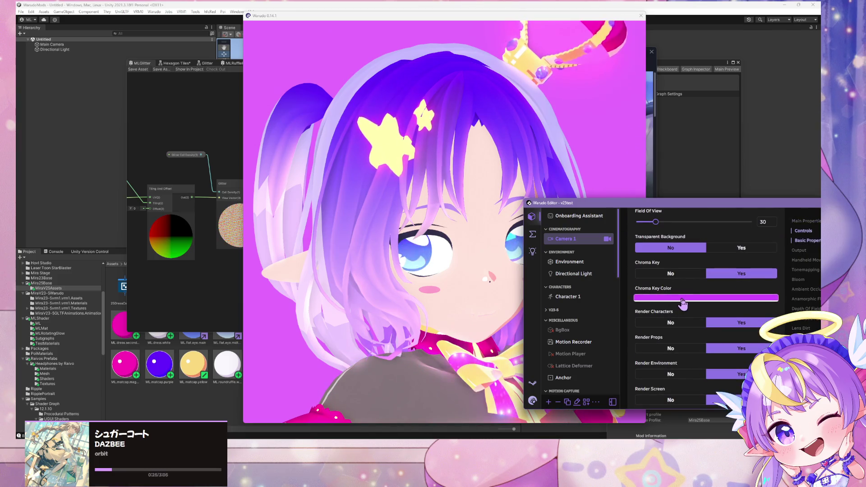
{"action": "left_click", "coordinate": [682, 297]}
{"action": "left_click", "coordinate": [641, 215]}
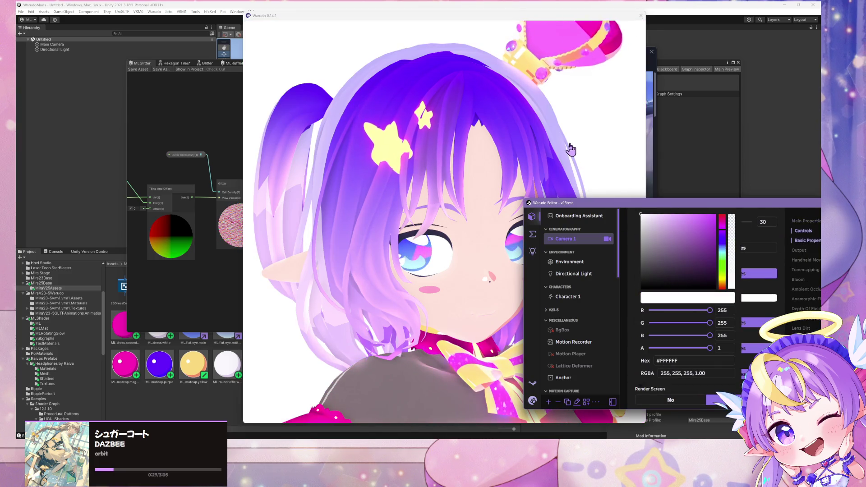
{"action": "left_click", "coordinate": [689, 211]}
Reset the camera to a centred front close-up of the character's face
{"action": "scroll", "coordinate": [726, 237], "scroll_direction": "up", "scroll_amount": 2}
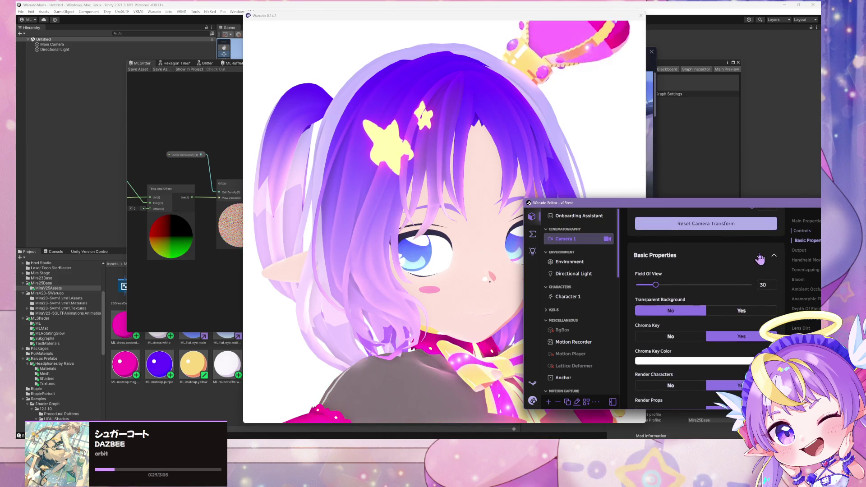
{"action": "left_click", "coordinate": [659, 223]}
{"action": "left_click", "coordinate": [473, 193]}
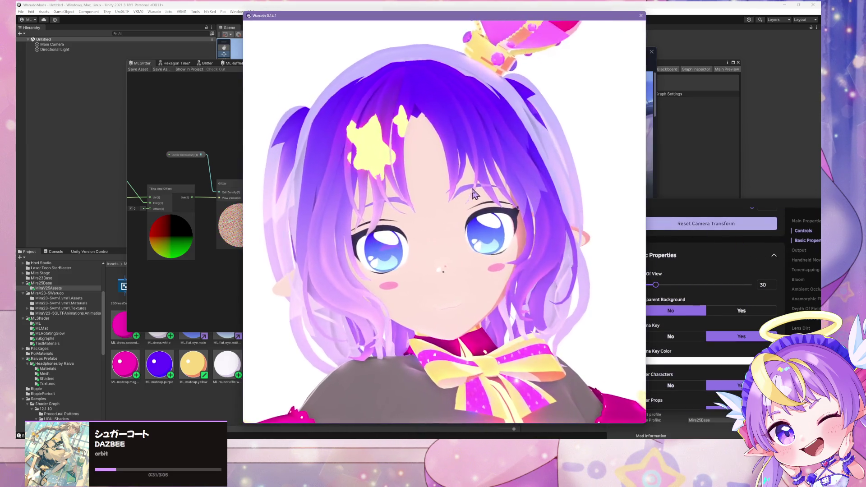
Orbit and zoom around the avatar to inspect the glitter on the bow, chest, back and head
{"action": "mouse_move", "coordinate": [480, 208]}
{"action": "left_mouse_down"}
{"action": "mouse_move", "coordinate": [489, 201]}
{"action": "mouse_move", "coordinate": [491, 234]}
{"action": "mouse_move", "coordinate": [500, 245]}
{"action": "mouse_move", "coordinate": [540, 225]}
{"action": "mouse_move", "coordinate": [415, 229]}
{"action": "mouse_move", "coordinate": [537, 239]}
{"action": "left_mouse_up"}
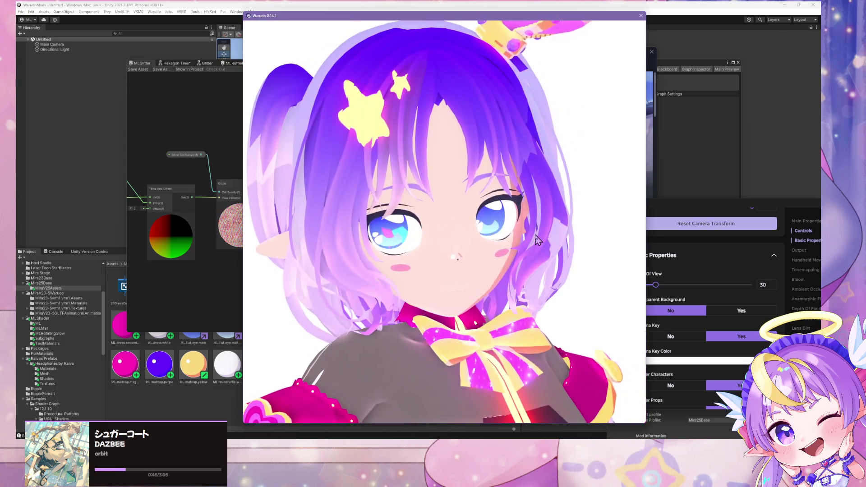
{"action": "scroll", "coordinate": [537, 240], "scroll_direction": "down", "scroll_amount": 5}
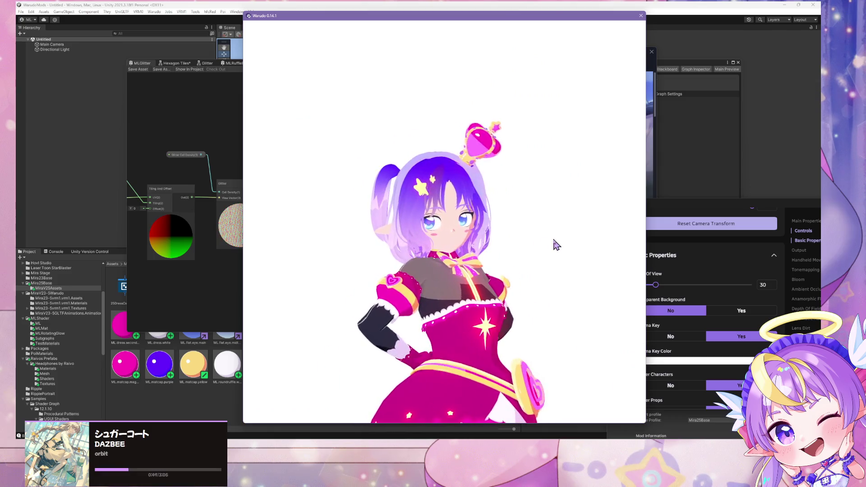
{"action": "scroll", "coordinate": [529, 238], "scroll_direction": "up", "scroll_amount": 2}
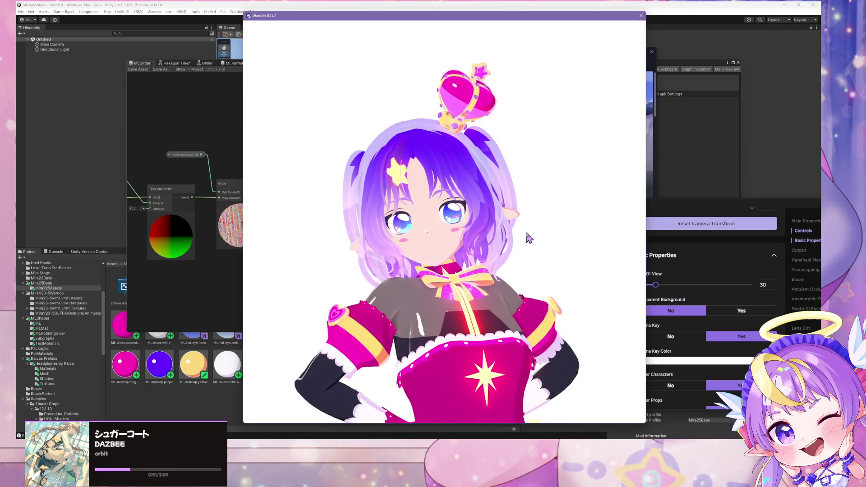
{"action": "mouse_move", "coordinate": [510, 237]}
{"action": "left_mouse_down"}
{"action": "mouse_move", "coordinate": [534, 251]}
{"action": "mouse_move", "coordinate": [306, 234]}
{"action": "mouse_move", "coordinate": [506, 271]}
{"action": "mouse_move", "coordinate": [564, 317]}
{"action": "left_mouse_up"}
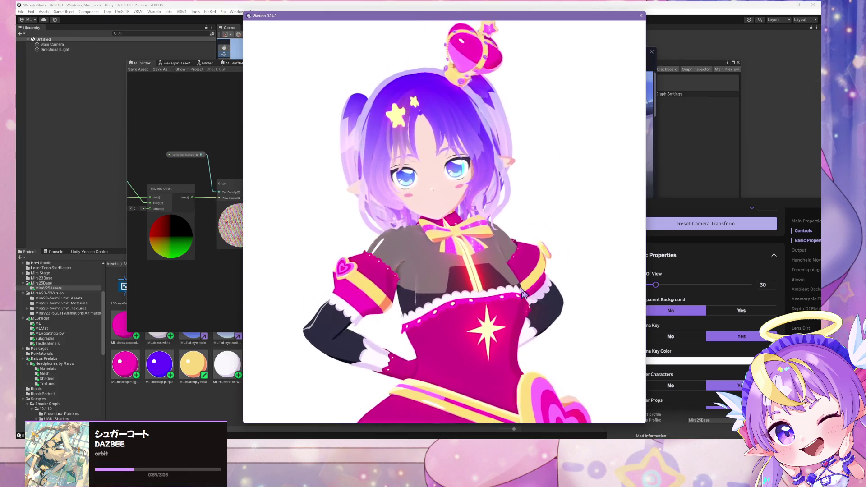
{"action": "scroll", "coordinate": [519, 291], "scroll_direction": "up", "scroll_amount": 3}
{"action": "scroll", "coordinate": [518, 291], "scroll_direction": "down", "scroll_amount": 3}
{"action": "mouse_move", "coordinate": [510, 276]}
{"action": "left_mouse_down"}
{"action": "mouse_move", "coordinate": [392, 270]}
{"action": "mouse_move", "coordinate": [518, 248]}
{"action": "left_mouse_up"}
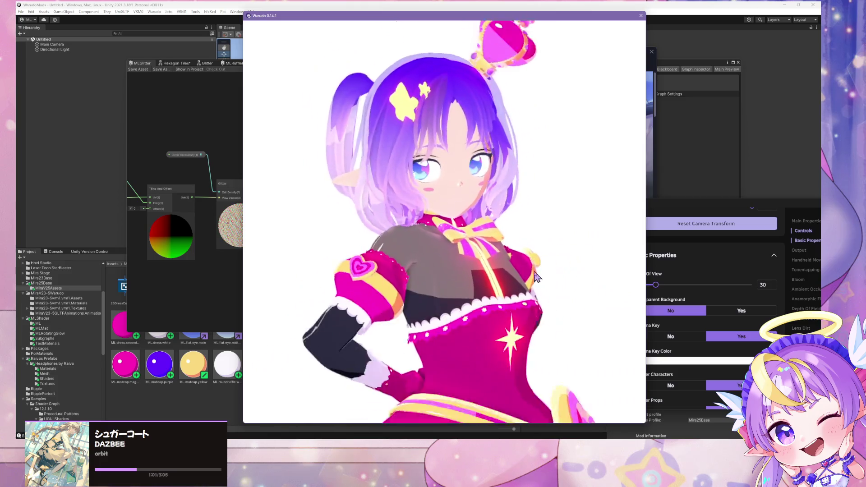
{"action": "scroll", "coordinate": [529, 246], "scroll_direction": "down", "scroll_amount": 3}
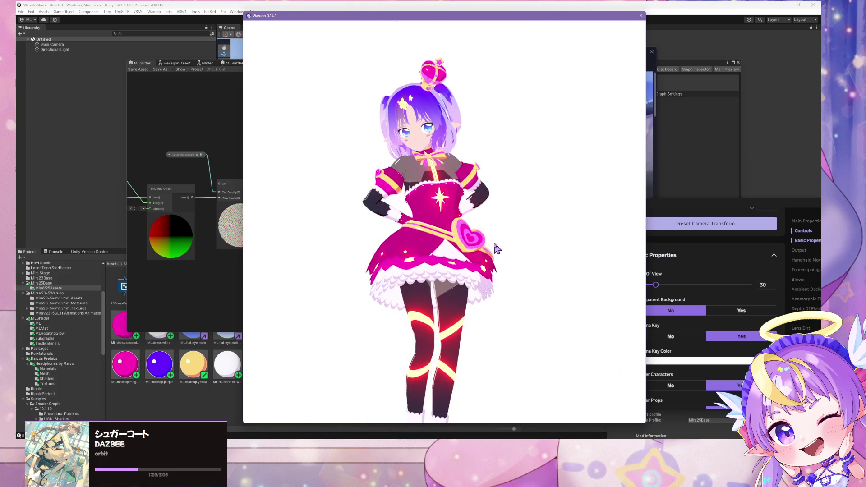
{"action": "scroll", "coordinate": [521, 271], "scroll_direction": "up", "scroll_amount": 3}
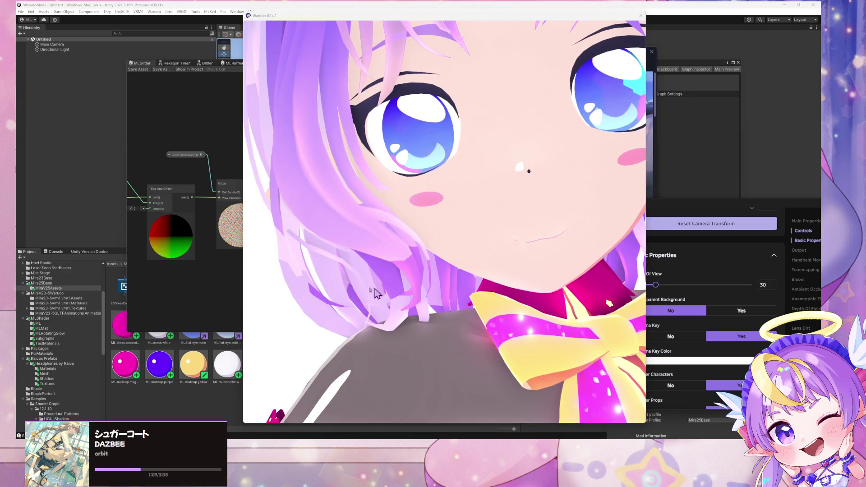
{"action": "left_click", "coordinate": [567, 218]}
{"action": "scroll", "coordinate": [564, 207], "scroll_direction": "down", "scroll_amount": 5}
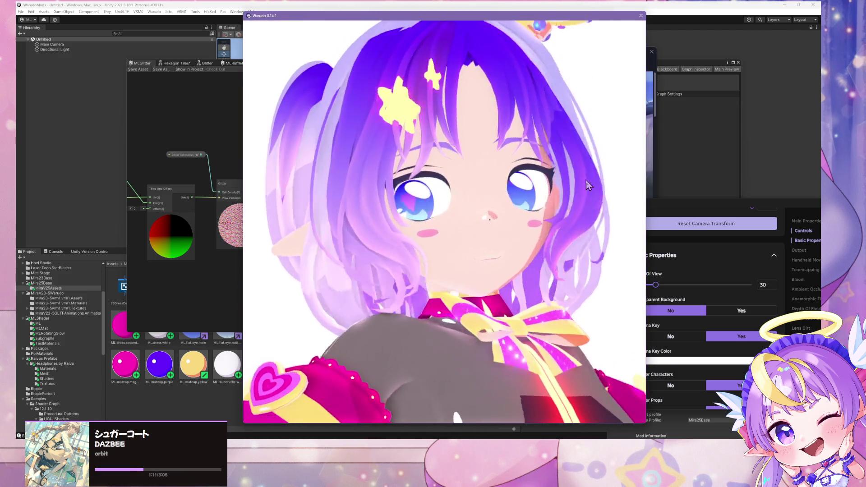
{"action": "left_click_drag", "start_coordinate": [589, 185], "coordinate": [443, 242]}
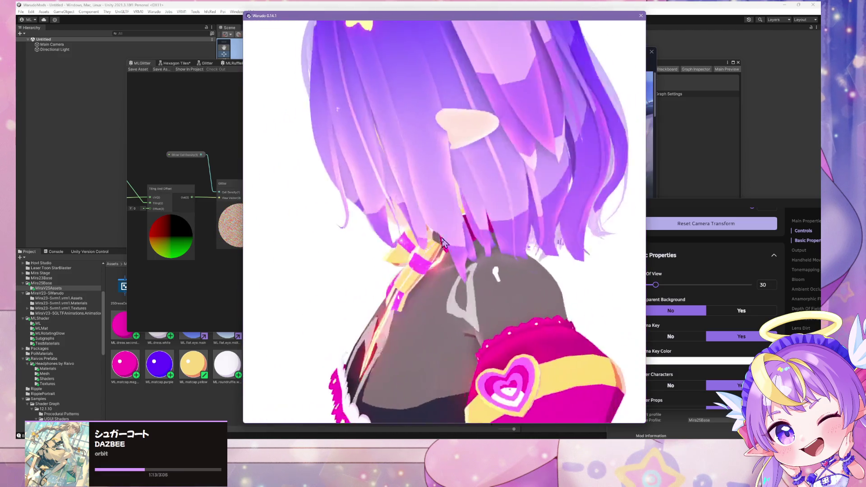
{"action": "scroll", "coordinate": [348, 218], "scroll_direction": "down", "scroll_amount": 5}
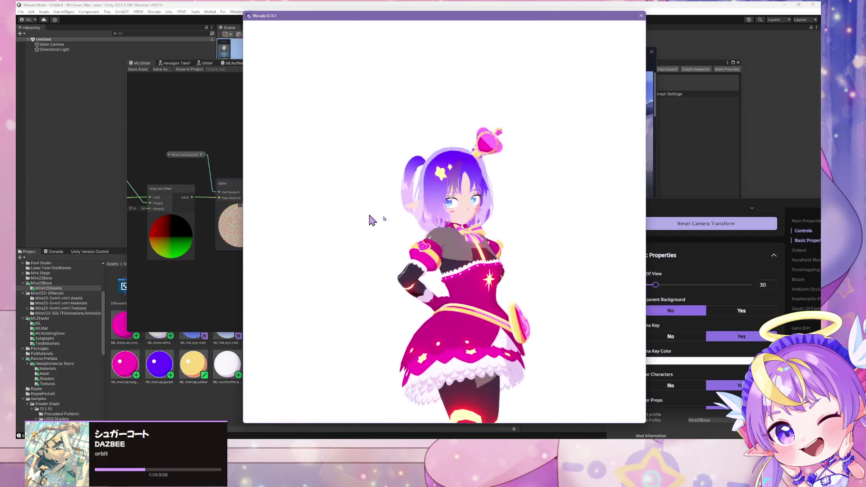
{"action": "scroll", "coordinate": [489, 245], "scroll_direction": "up", "scroll_amount": 8}
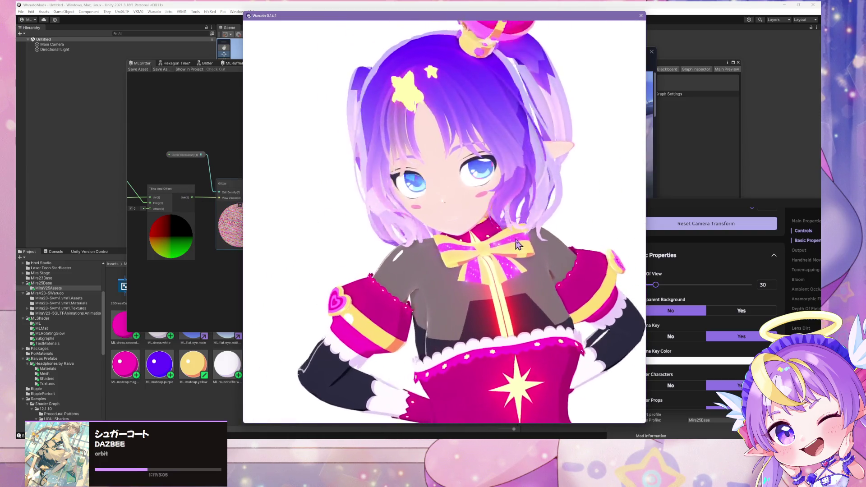
{"action": "scroll", "coordinate": [516, 218], "scroll_direction": "up", "scroll_amount": 3}
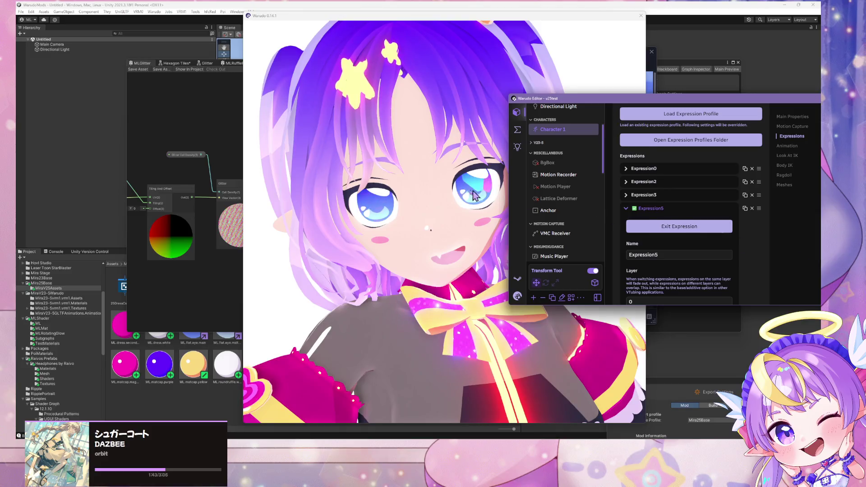
Collapse the Expression5 entry and scroll down to Default Material Properties
{"action": "left_click", "coordinate": [627, 209]}
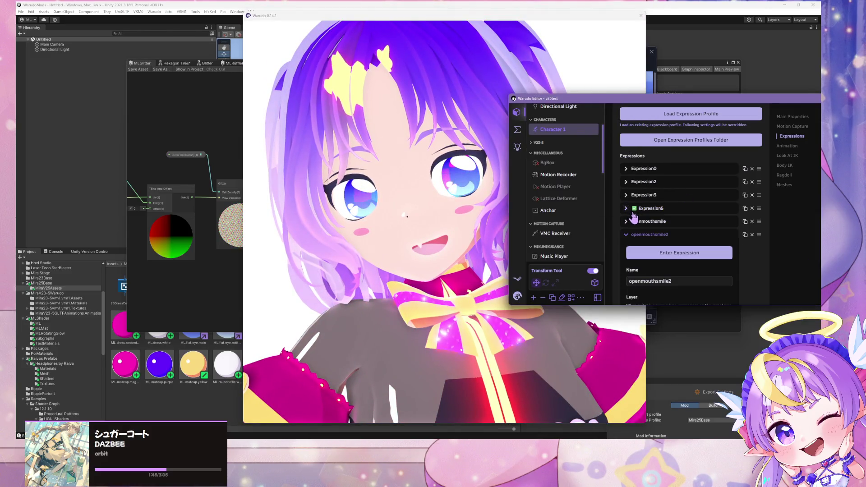
{"action": "scroll", "coordinate": [674, 232], "scroll_direction": "down", "scroll_amount": 15}
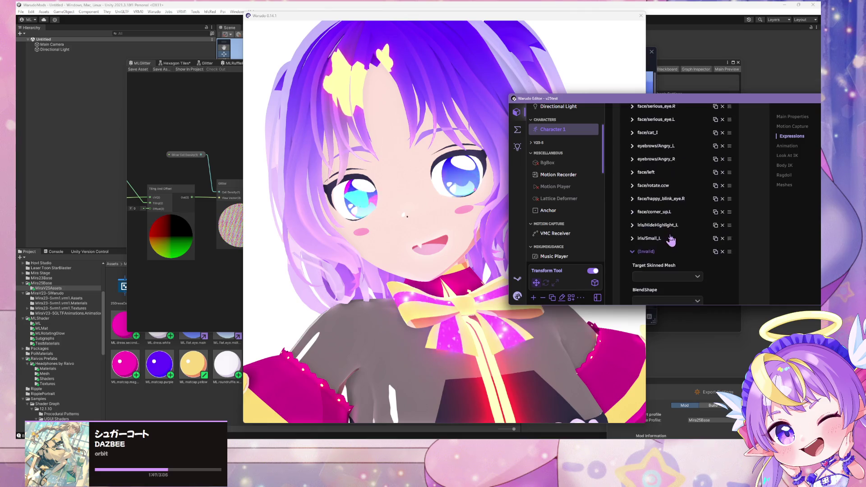
{"action": "scroll", "coordinate": [674, 232], "scroll_direction": "down", "scroll_amount": 4}
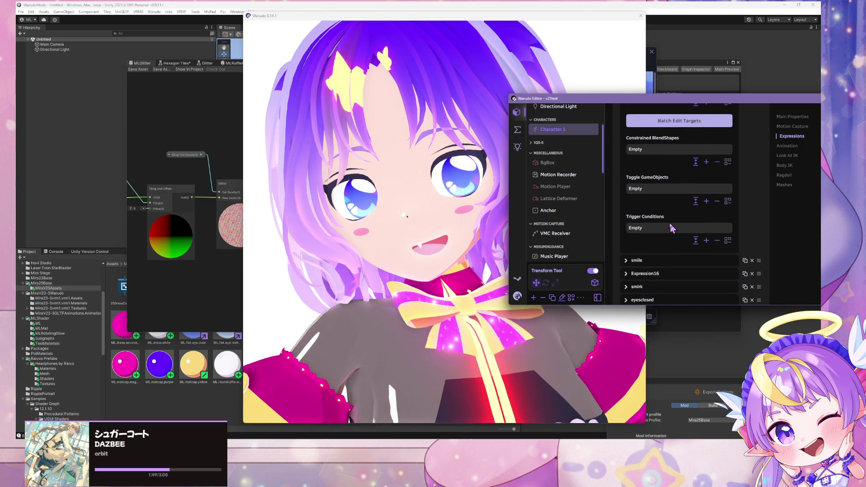
{"action": "scroll", "coordinate": [673, 228], "scroll_direction": "down", "scroll_amount": 4}
{"action": "scroll", "coordinate": [644, 214], "scroll_direction": "down", "scroll_amount": 4}
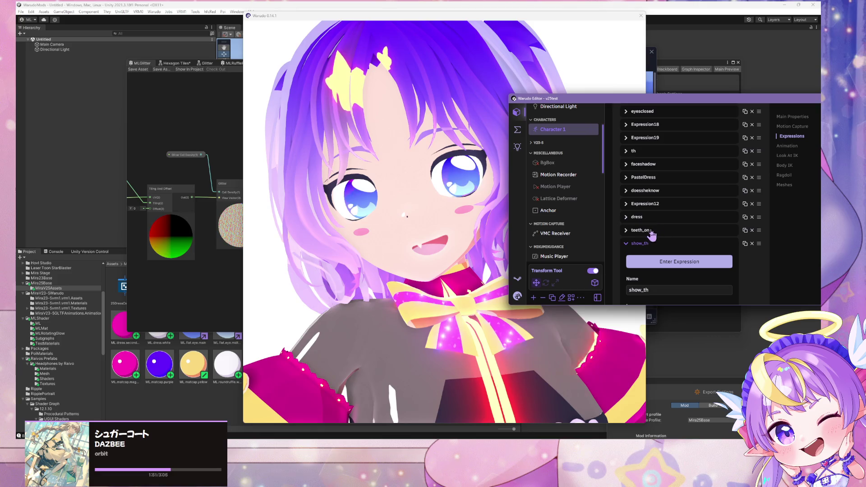
{"action": "scroll", "coordinate": [659, 244], "scroll_direction": "down", "scroll_amount": 8}
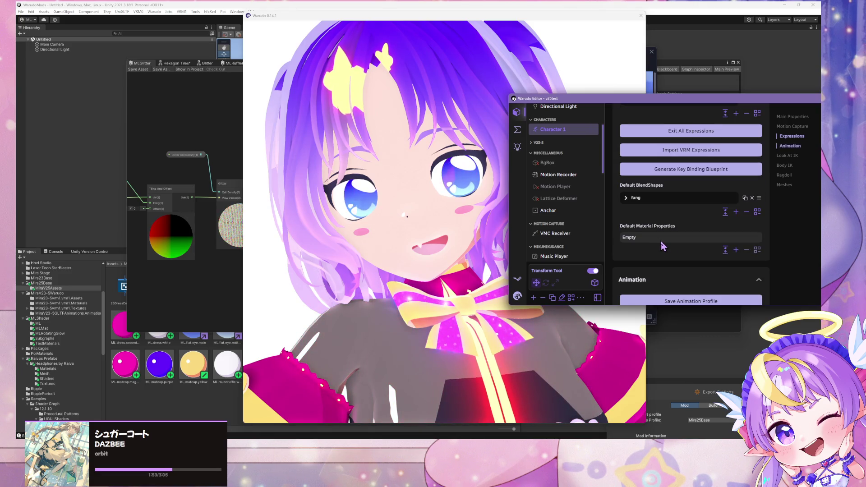
Add a default material property targeting ML.flat.eye.main's _Glitter_Cell_Density and adjust its target value
{"action": "left_click", "coordinate": [648, 245]}
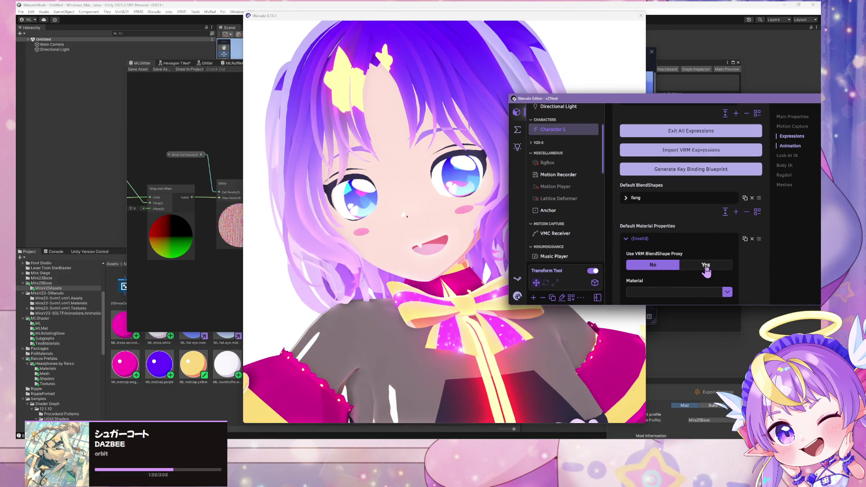
{"action": "left_click", "coordinate": [728, 292]}
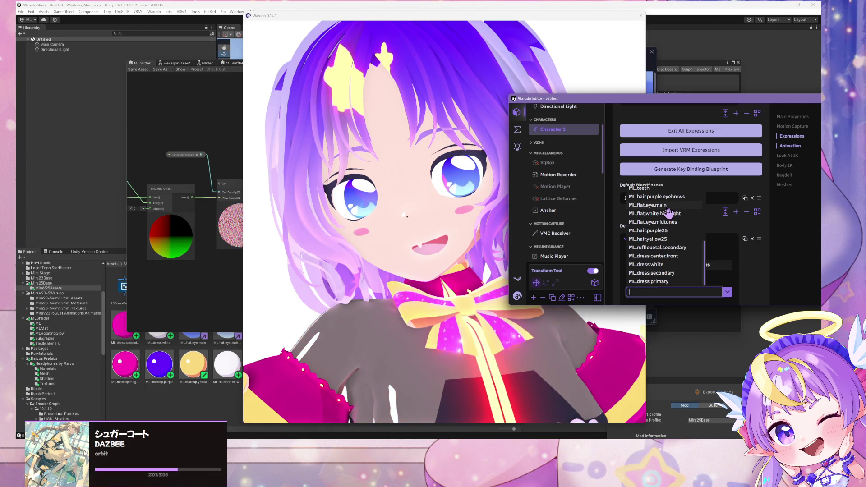
{"action": "left_click", "coordinate": [648, 205]}
{"action": "scroll", "coordinate": [676, 203], "scroll_direction": "down", "scroll_amount": 2}
{"action": "left_click", "coordinate": [728, 225]}
{"action": "scroll", "coordinate": [667, 192], "scroll_direction": "down", "scroll_amount": 10}
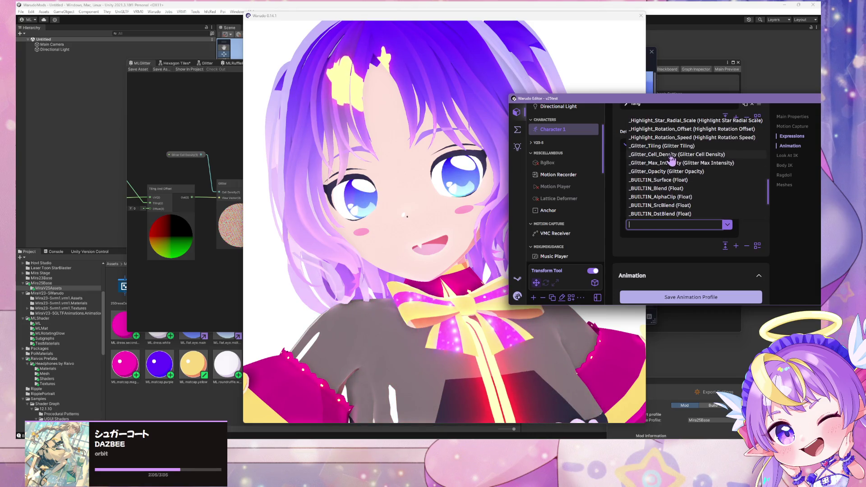
{"action": "left_click", "coordinate": [672, 155]}
{"action": "left_click_drag", "start_coordinate": [642, 240], "coordinate": [632, 240]}
{"action": "type", "text": "180"}
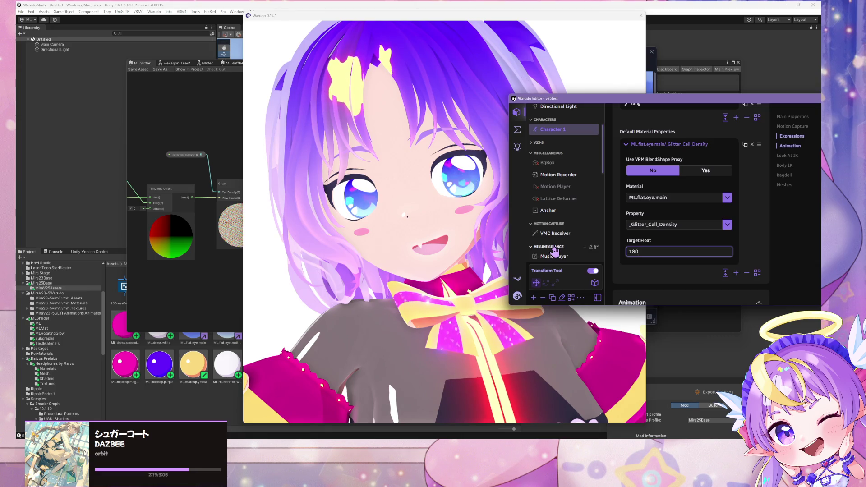
{"action": "left_click", "coordinate": [446, 250]}
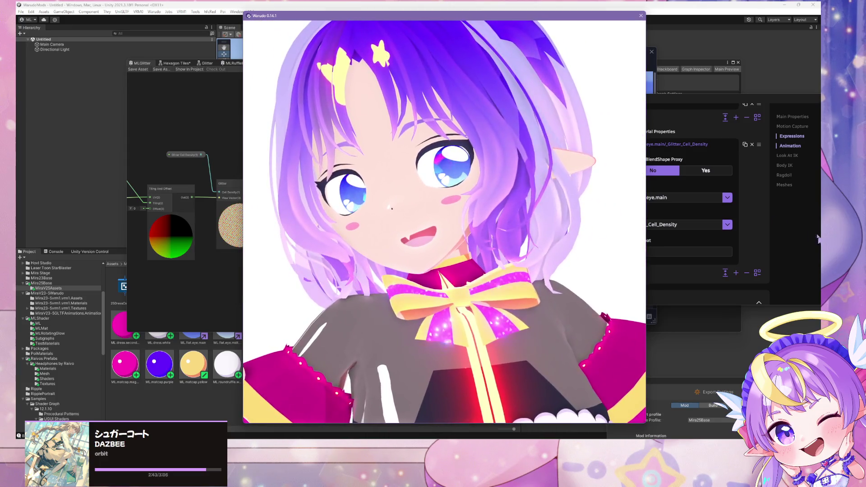
Scroll Character 1's settings back to the _Glitter_Cell_Density material property entry
{"action": "left_click", "coordinate": [652, 160]}
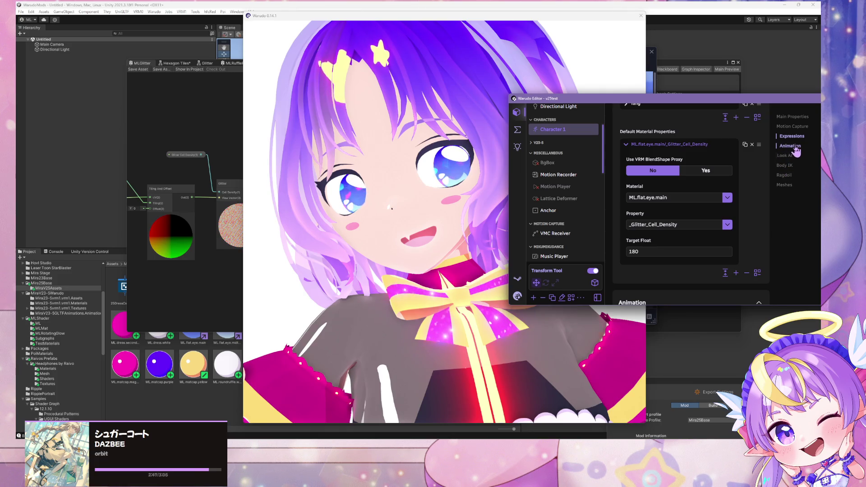
{"action": "left_click", "coordinate": [790, 146]}
{"action": "left_click", "coordinate": [792, 136]}
{"action": "scroll", "coordinate": [718, 199], "scroll_direction": "down", "scroll_amount": 10}
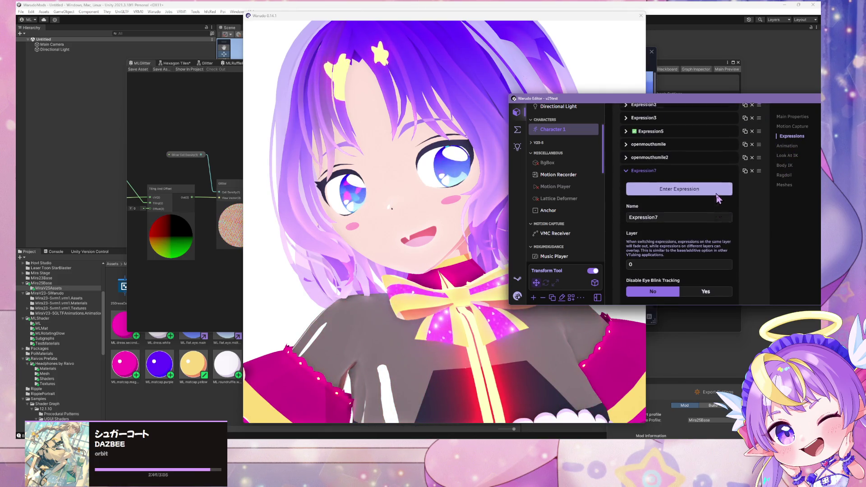
{"action": "scroll", "coordinate": [658, 200], "scroll_direction": "down", "scroll_amount": 10}
{"action": "scroll", "coordinate": [677, 221], "scroll_direction": "up", "scroll_amount": 15}
{"action": "scroll", "coordinate": [725, 228], "scroll_direction": "down", "scroll_amount": 15}
{"action": "scroll", "coordinate": [723, 226], "scroll_direction": "down", "scroll_amount": 5}
{"action": "scroll", "coordinate": [723, 226], "scroll_direction": "up", "scroll_amount": 4}
{"action": "scroll", "coordinate": [723, 226], "scroll_direction": "down", "scroll_amount": 2}
{"action": "scroll", "coordinate": [721, 221], "scroll_direction": "down", "scroll_amount": 5}
{"action": "scroll", "coordinate": [722, 226], "scroll_direction": "up", "scroll_amount": 8}
{"action": "scroll", "coordinate": [722, 225], "scroll_direction": "up", "scroll_amount": 10}
{"action": "scroll", "coordinate": [723, 226], "scroll_direction": "up", "scroll_amount": 6}
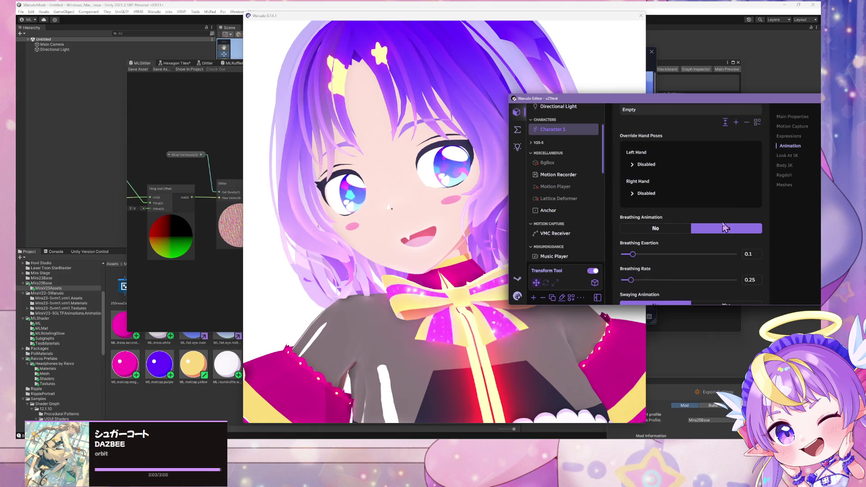
{"action": "scroll", "coordinate": [723, 226], "scroll_direction": "up", "scroll_amount": 6}
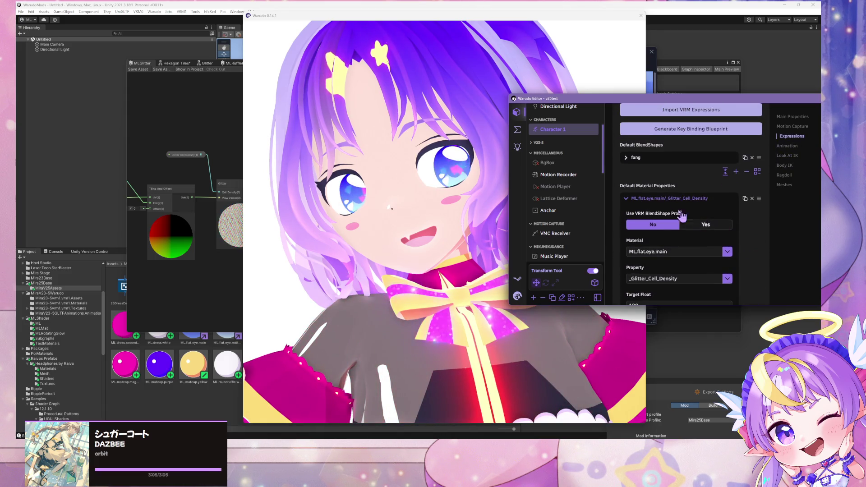
{"action": "left_click", "coordinate": [655, 198]}
{"action": "left_click", "coordinate": [667, 199]}
{"action": "scroll", "coordinate": [663, 228], "scroll_direction": "down", "scroll_amount": 2}
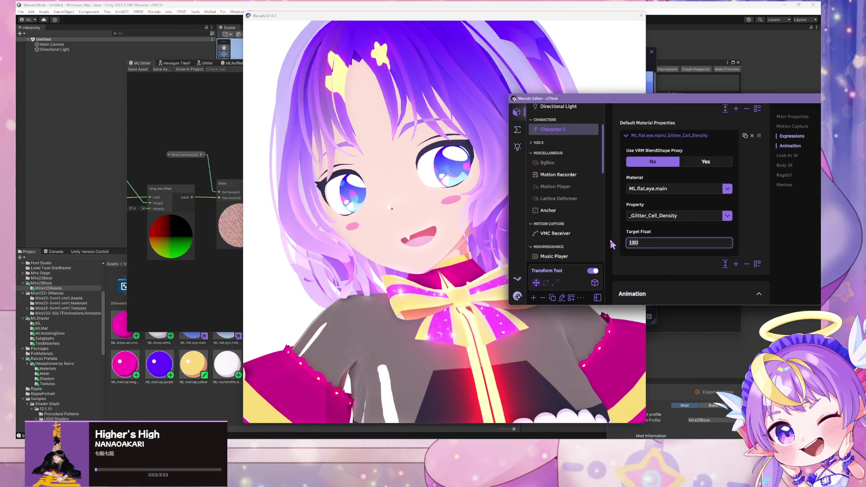
Compare the avatar's glitter in the view against the cell density entry
{"action": "left_click", "coordinate": [505, 223]}
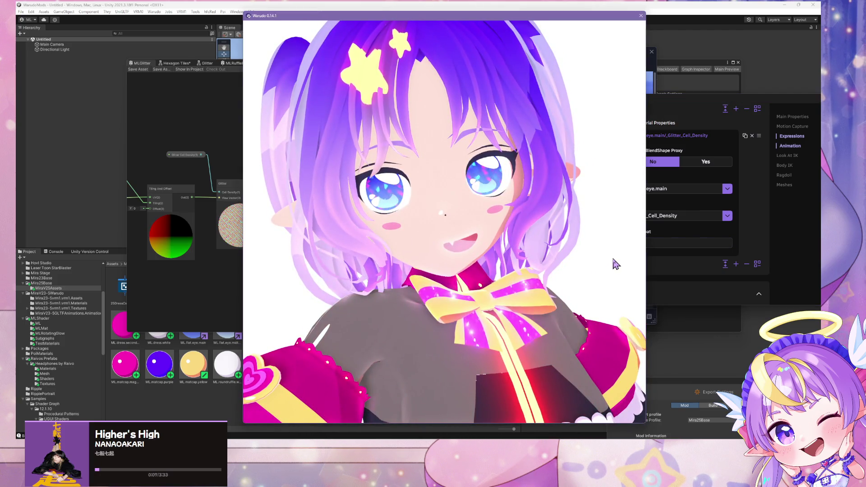
{"action": "left_click", "coordinate": [732, 277]}
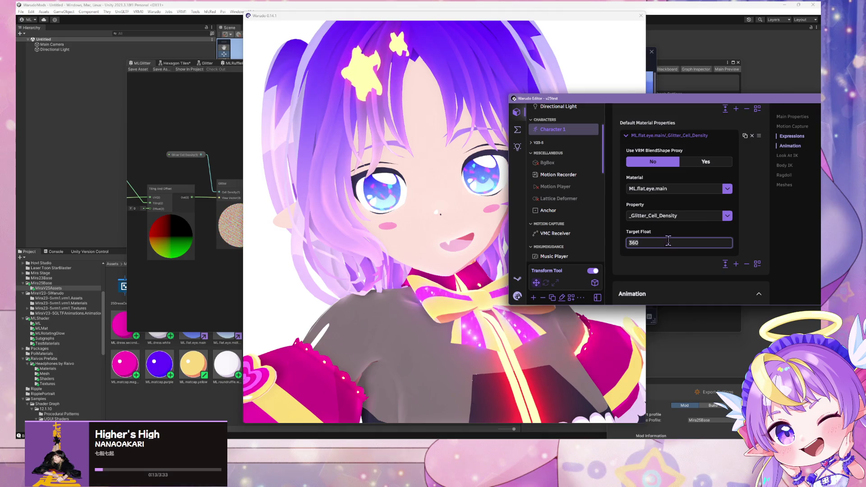
{"action": "left_click", "coordinate": [484, 212]}
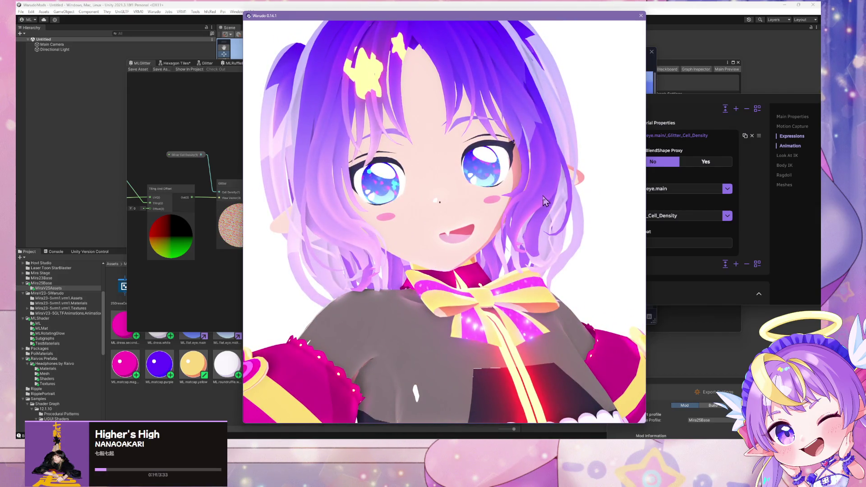
{"action": "scroll", "coordinate": [548, 194], "scroll_direction": "down", "scroll_amount": 5}
{"action": "scroll", "coordinate": [546, 194], "scroll_direction": "up", "scroll_amount": 5}
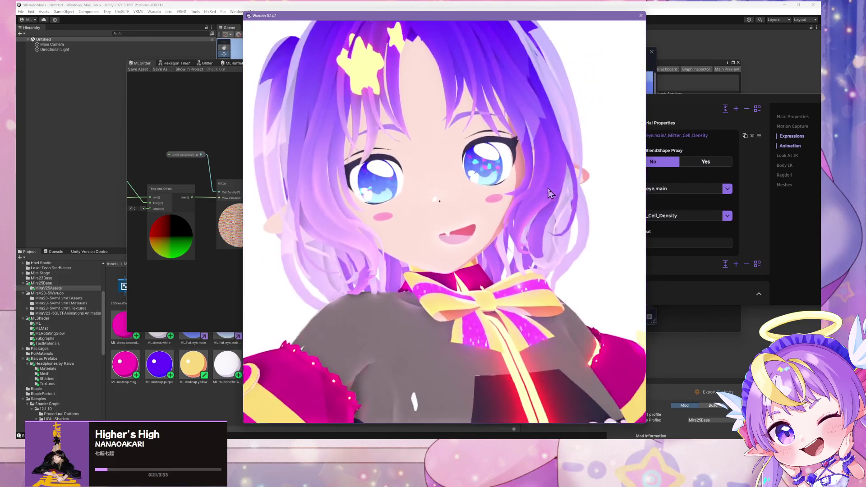
Set the cell density Target Float to 180 and return to the MLGlitter shader graph
{"action": "left_click", "coordinate": [665, 243]}
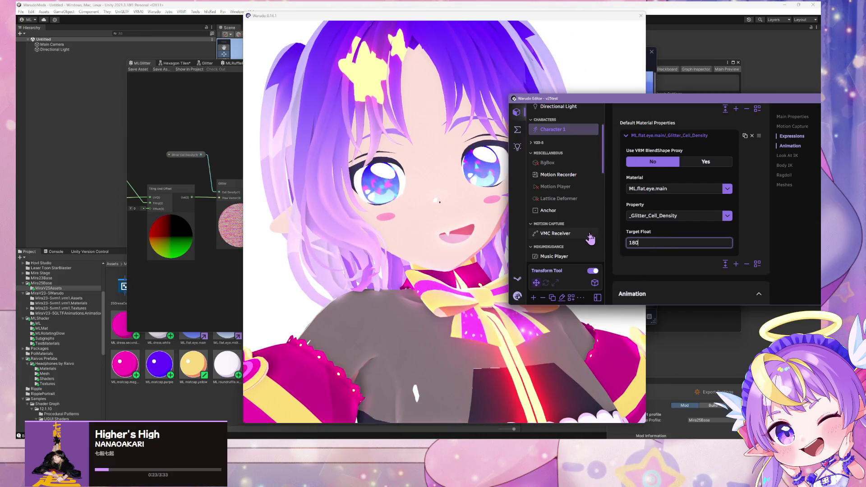
{"action": "left_click", "coordinate": [536, 235]}
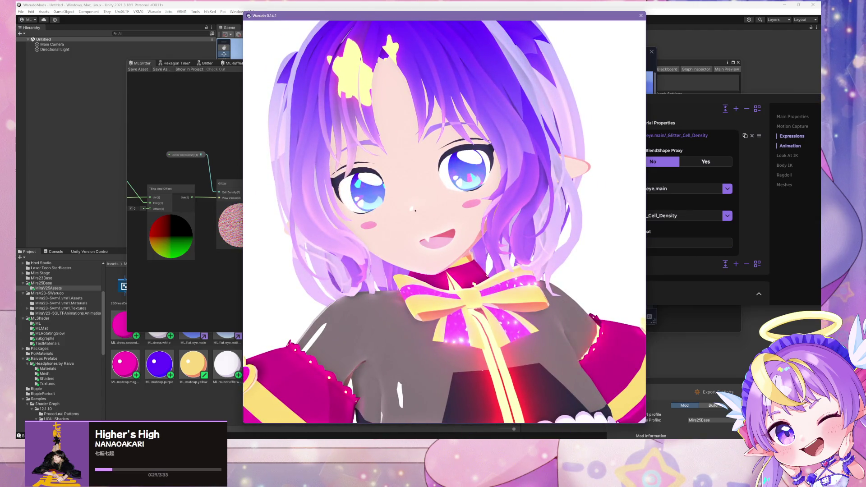
{"action": "key", "text": "alt+Tab"}
{"action": "mouse_move", "coordinate": [263, 286]}
{"action": "left_mouse_down"}
{"action": "mouse_move", "coordinate": [378, 292]}
{"action": "mouse_move", "coordinate": [387, 285]}
{"action": "left_mouse_up"}
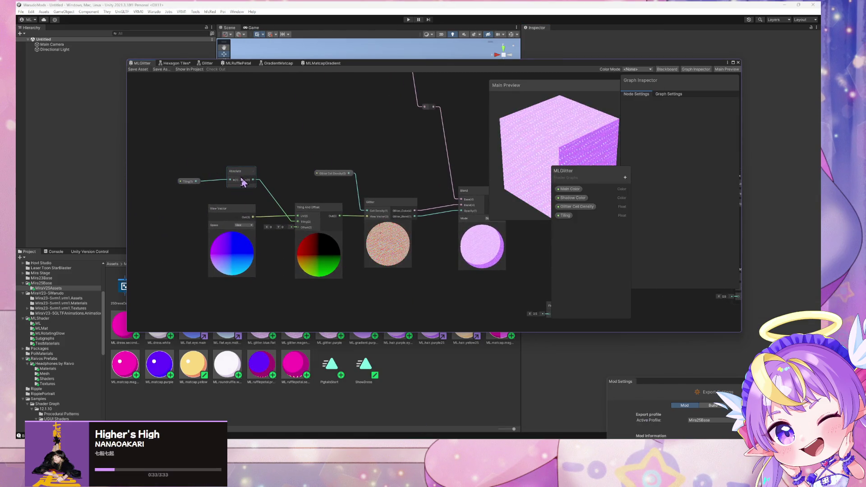
Inspect the MLMatcapGradient graph's glitter nodes, then bring Warudo's editor and avatar view back
{"action": "scroll", "coordinate": [271, 225], "scroll_direction": "down", "scroll_amount": 4}
{"action": "scroll", "coordinate": [316, 185], "scroll_direction": "up", "scroll_amount": 4}
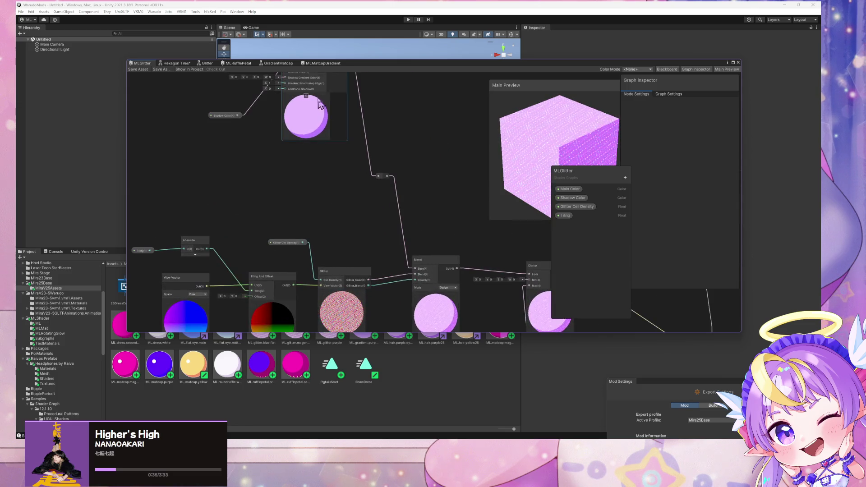
{"action": "left_click", "coordinate": [321, 64]}
{"action": "mouse_move", "coordinate": [356, 274]}
{"action": "left_mouse_down"}
{"action": "mouse_move", "coordinate": [377, 282]}
{"action": "mouse_move", "coordinate": [334, 286]}
{"action": "left_mouse_up"}
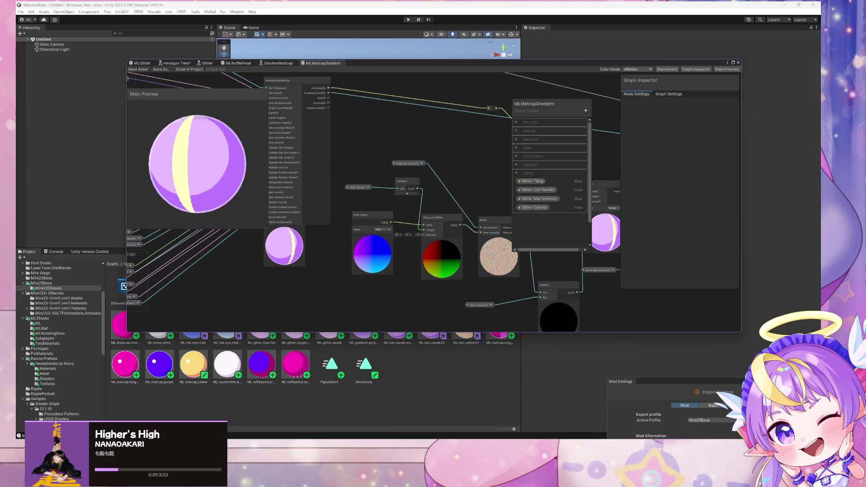
{"action": "key", "text": "alt+Tab"}
{"action": "left_click", "coordinate": [713, 268]}
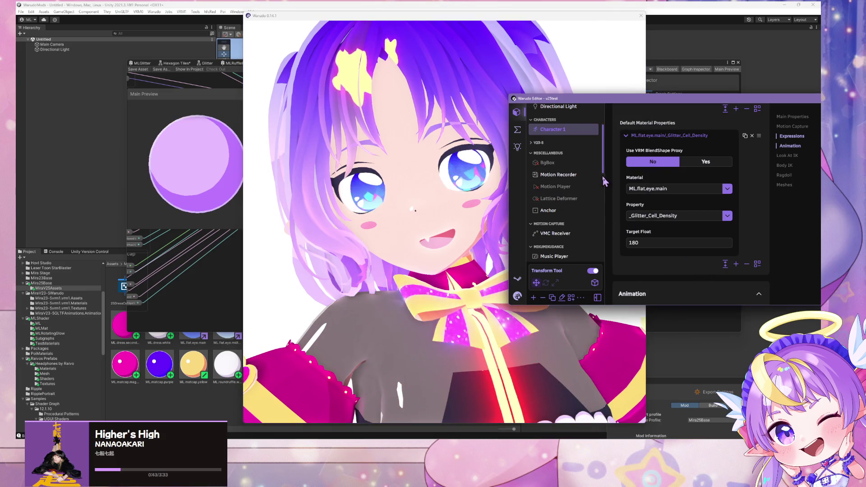
Add a second default material property entry using the ML.flat.eye.main material
{"action": "key", "text": "alt+Tab"}
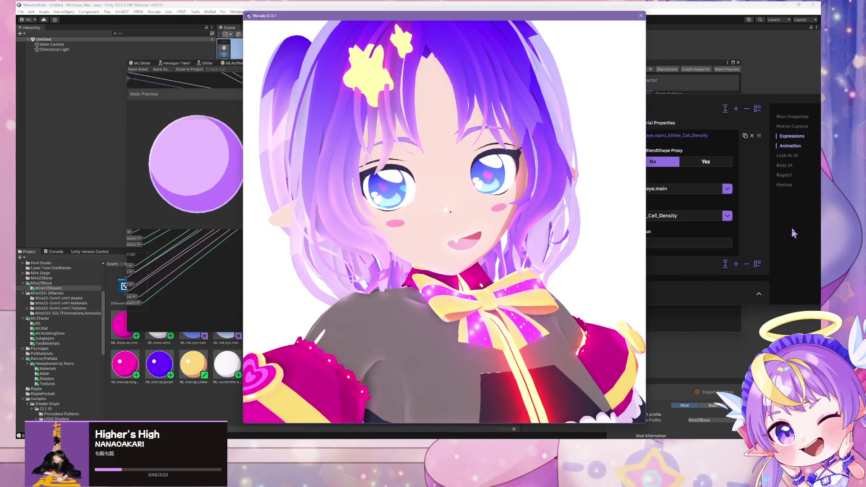
{"action": "left_click", "coordinate": [795, 233]}
{"action": "left_click", "coordinate": [690, 138]}
{"action": "left_click", "coordinate": [736, 149]}
{"action": "left_click", "coordinate": [634, 149]}
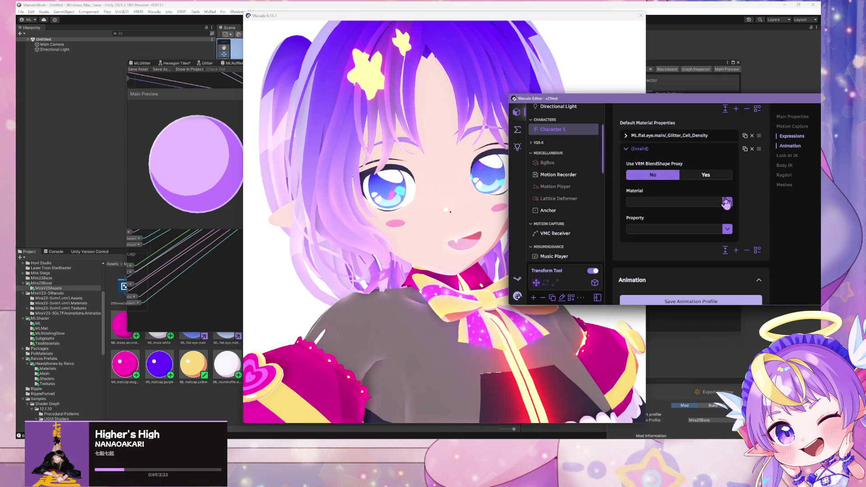
{"action": "left_click", "coordinate": [745, 149]}
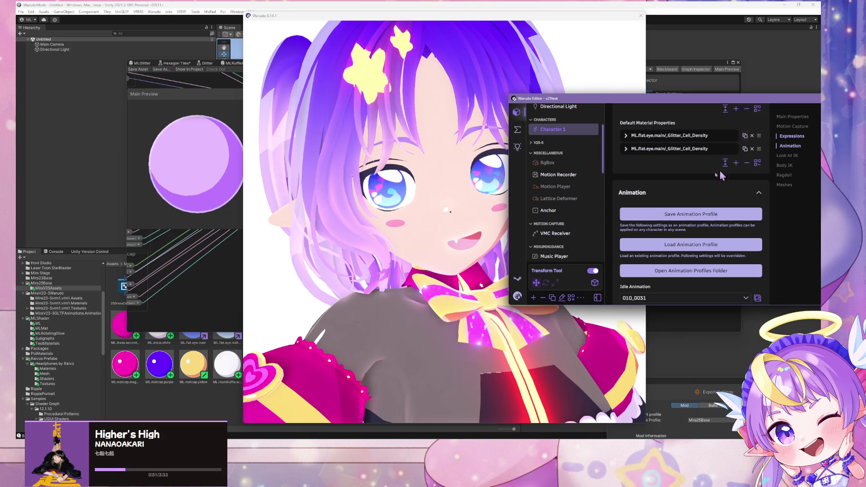
{"action": "left_click", "coordinate": [662, 151]}
Set the entry's property to _Glitter_Tiling and tune its Target Float to about 1.11
{"action": "left_click", "coordinate": [727, 229]}
{"action": "scroll", "coordinate": [709, 210], "scroll_direction": "down", "scroll_amount": 5}
{"action": "scroll", "coordinate": [708, 210], "scroll_direction": "up", "scroll_amount": 3}
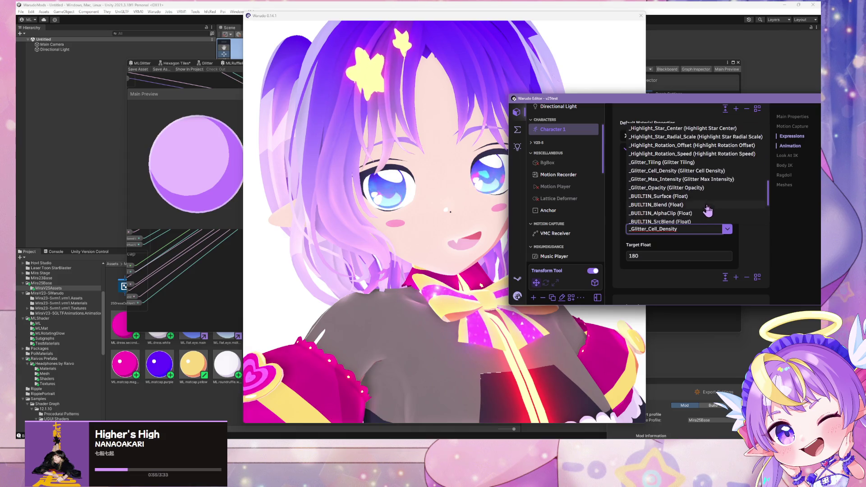
{"action": "left_click", "coordinate": [675, 163]}
{"action": "left_click_drag", "start_coordinate": [638, 245], "coordinate": [661, 245]}
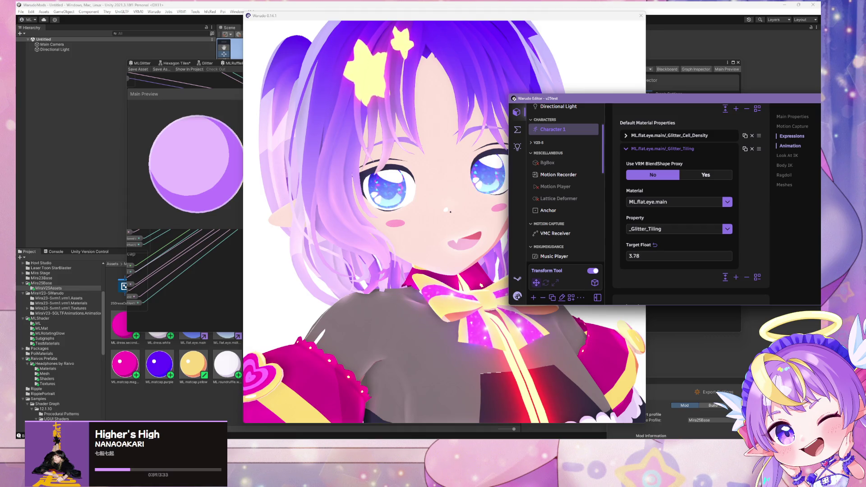
{"action": "left_click_drag", "start_coordinate": [638, 245], "coordinate": [620, 245]}
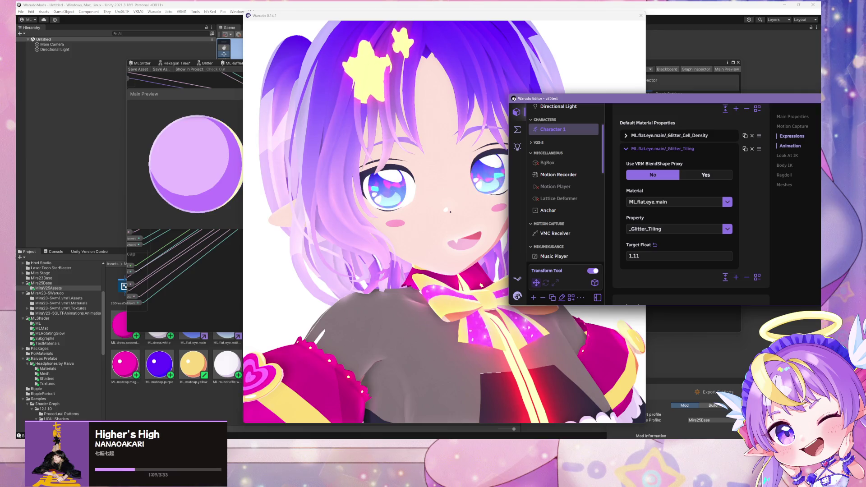
{"action": "left_click", "coordinate": [437, 233]}
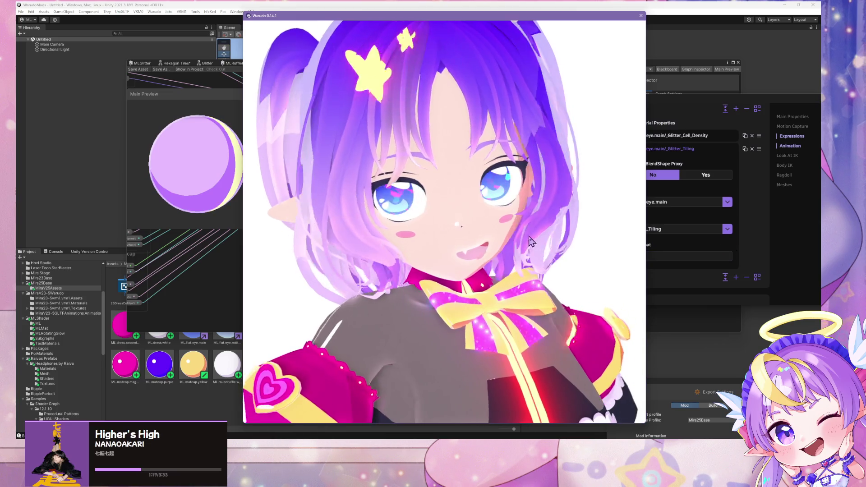
{"action": "left_click", "coordinate": [650, 176]}
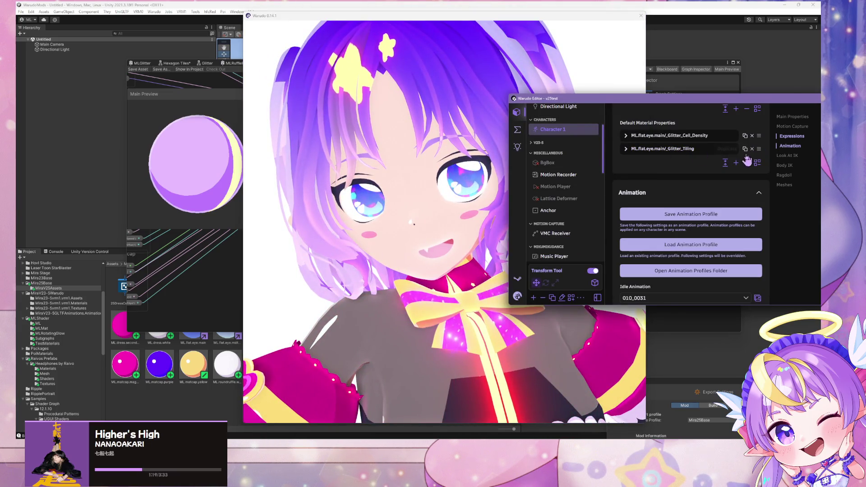
Add a third entry targeting ML.flat.eye.main's _Glitter_Opacity property
{"action": "left_click", "coordinate": [737, 163]}
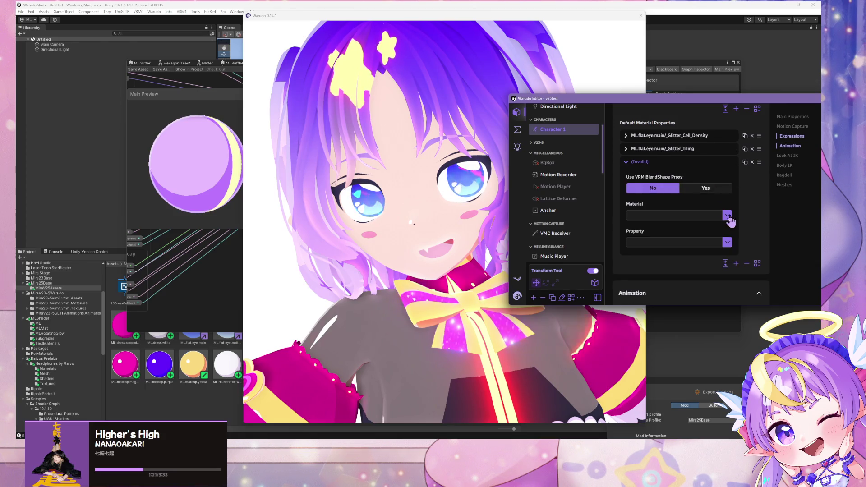
{"action": "left_click", "coordinate": [728, 216]}
{"action": "left_click", "coordinate": [664, 141]}
{"action": "left_click", "coordinate": [727, 242]}
{"action": "scroll", "coordinate": [678, 191], "scroll_direction": "down", "scroll_amount": 5}
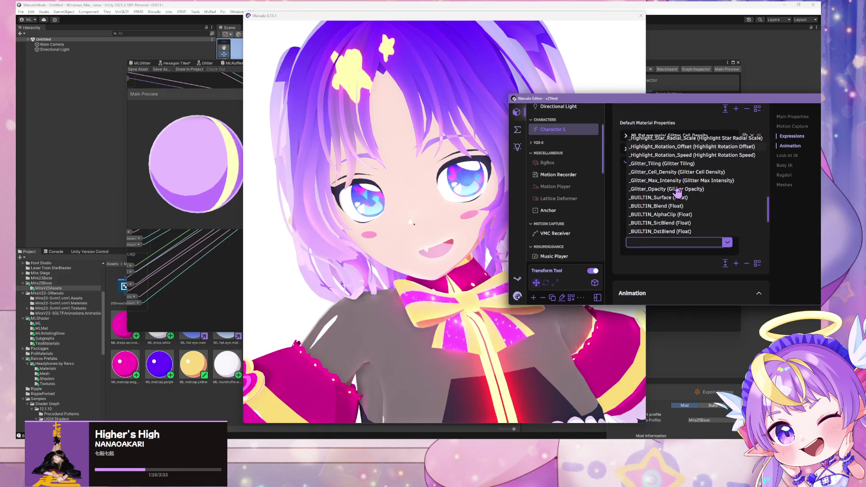
{"action": "left_click", "coordinate": [679, 189]}
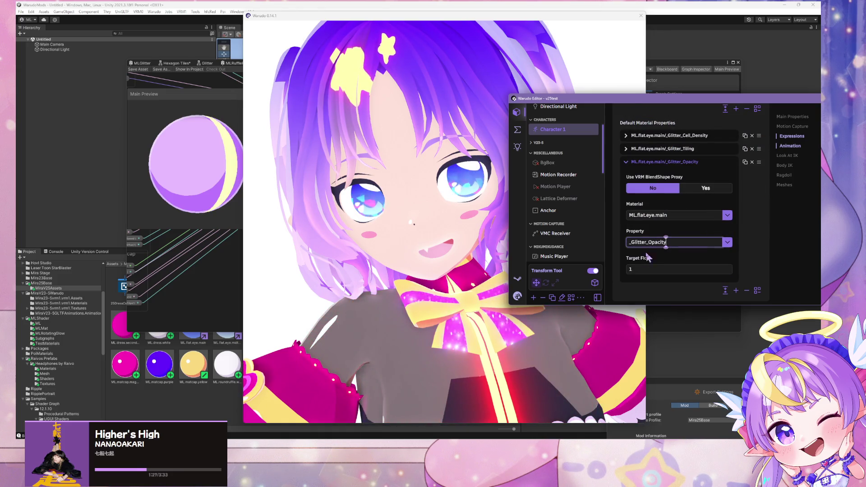
Set the opacity Target Float to 1 and check the avatar preview
{"action": "left_click", "coordinate": [655, 258]}
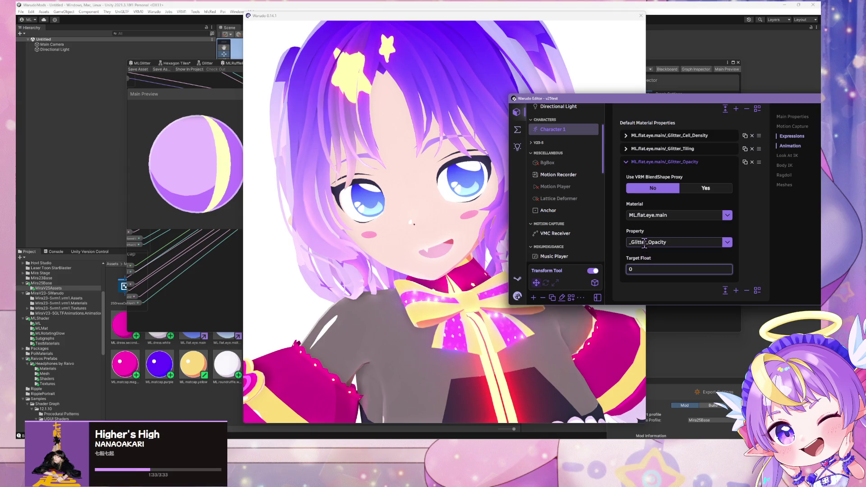
{"action": "left_click", "coordinate": [598, 230]}
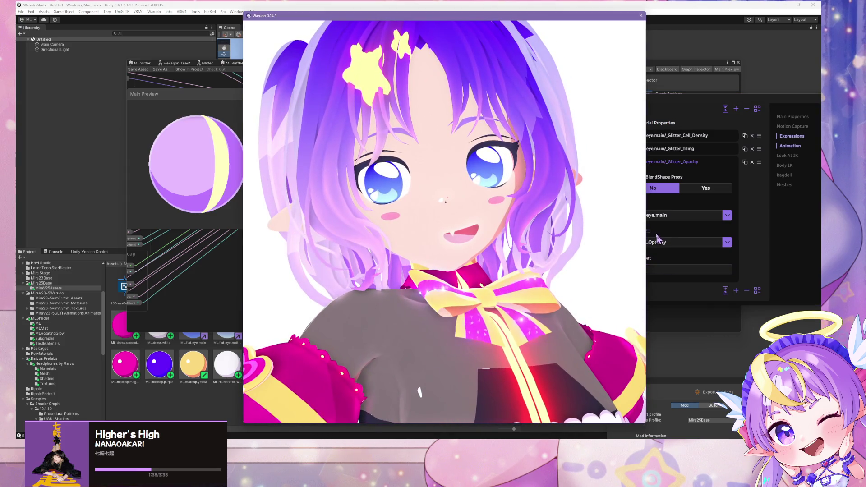
{"action": "left_click", "coordinate": [656, 257]}
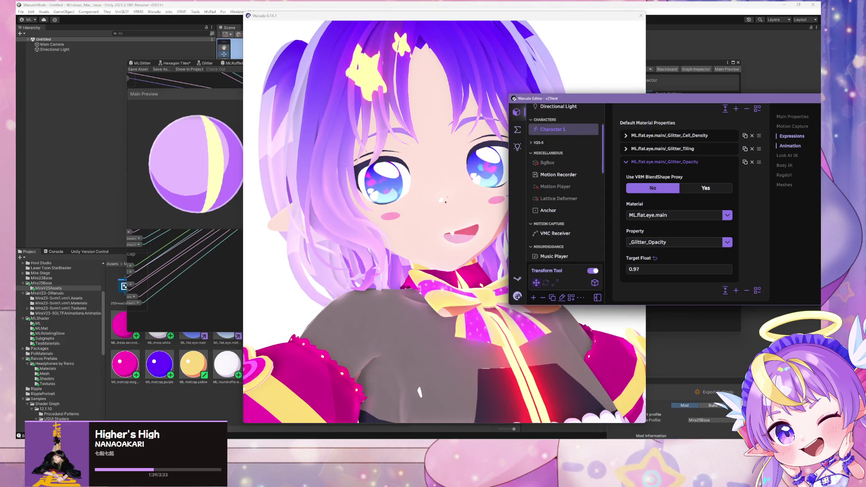
{"action": "left_click_drag", "start_coordinate": [645, 258], "coordinate": [654, 258]}
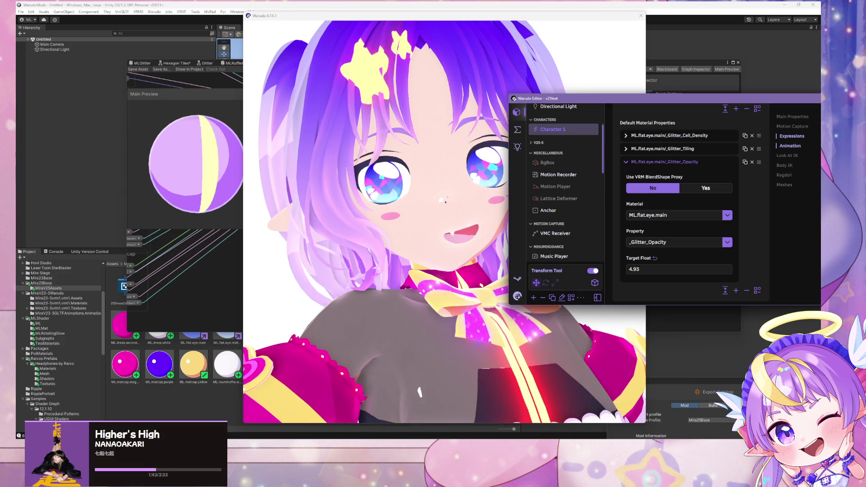
{"action": "left_click_drag", "start_coordinate": [655, 258], "coordinate": [811, 231]}
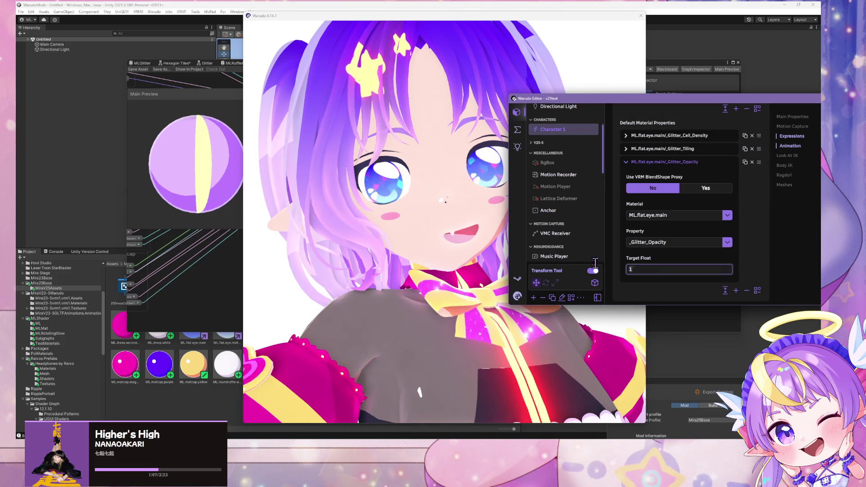
{"action": "left_click", "coordinate": [477, 215]}
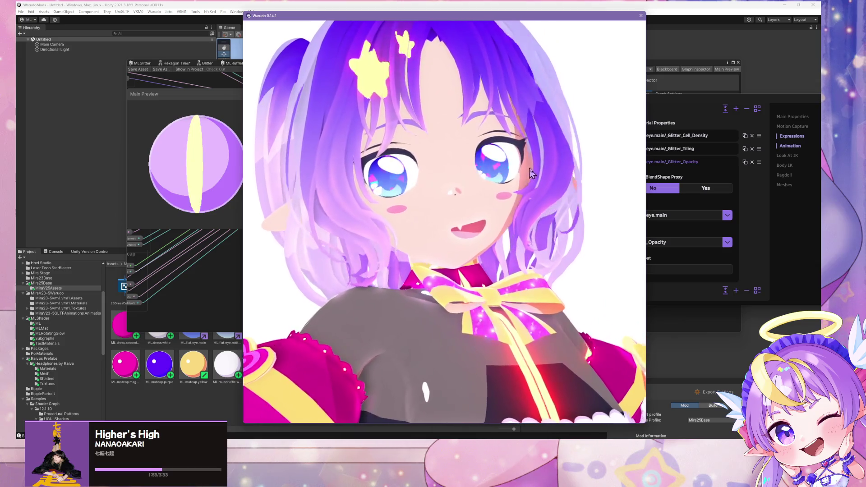
{"action": "left_click", "coordinate": [762, 200]}
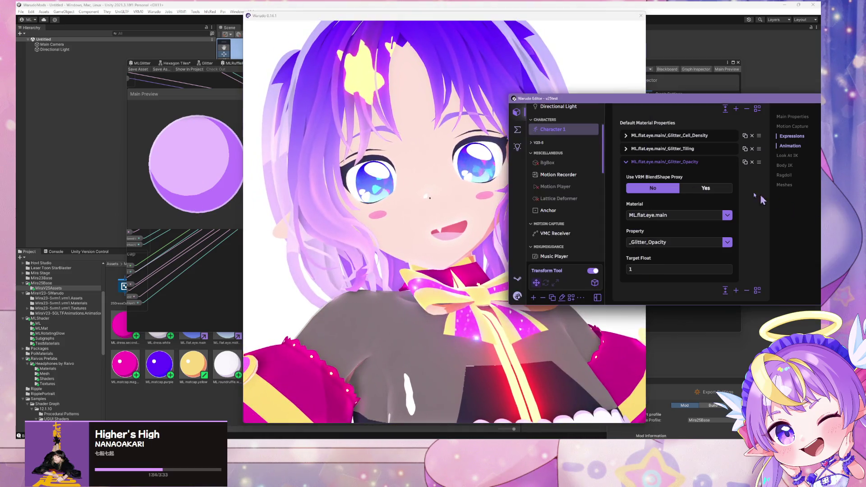
{"action": "left_click", "coordinate": [692, 135]}
{"action": "left_click", "coordinate": [649, 243]}
{"action": "type", "text": "40"}
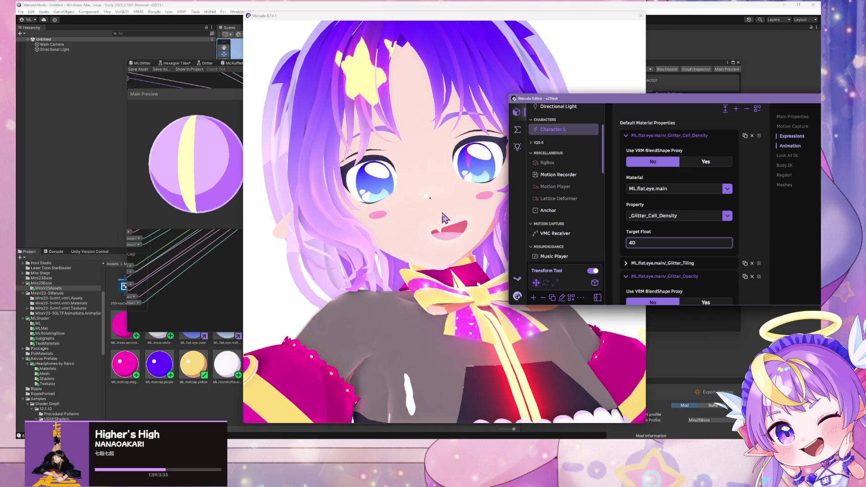
{"action": "left_click", "coordinate": [479, 230]}
{"action": "left_click", "coordinate": [744, 251]}
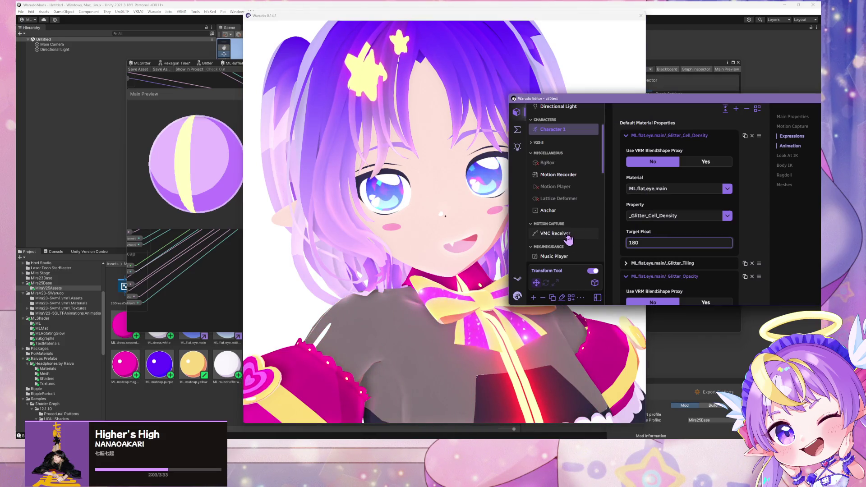
{"action": "left_click", "coordinate": [472, 201]}
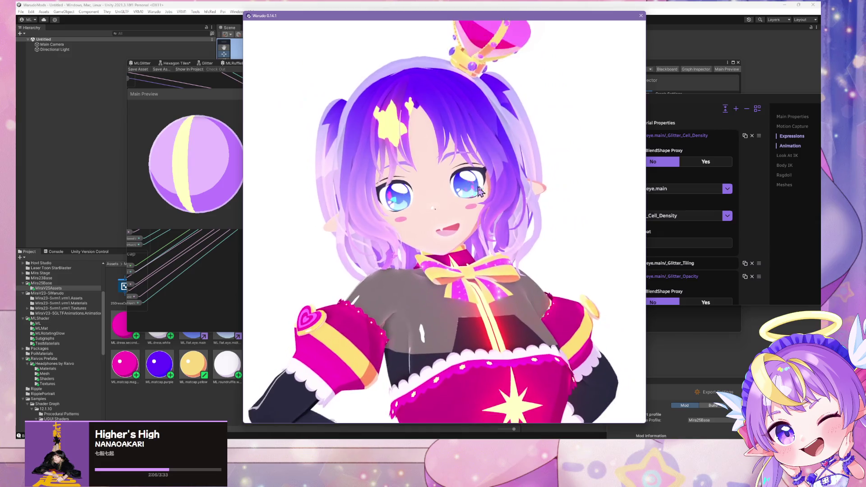